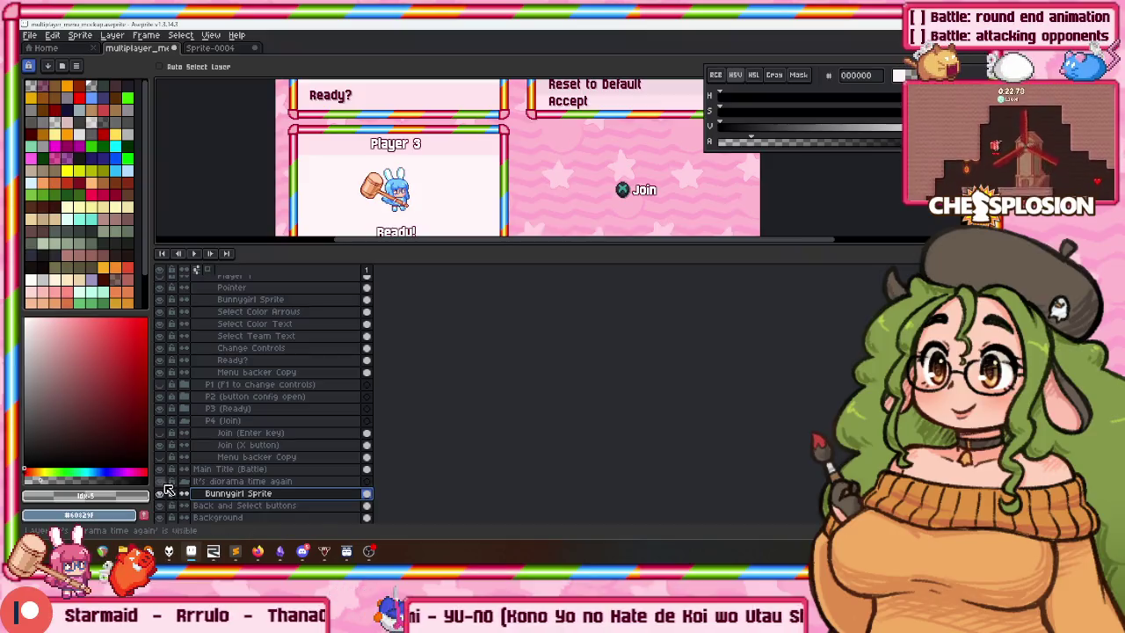
Rename the Bunnygirl Sprite layer to P1 and look over the pink star background.
double_click(226, 495)
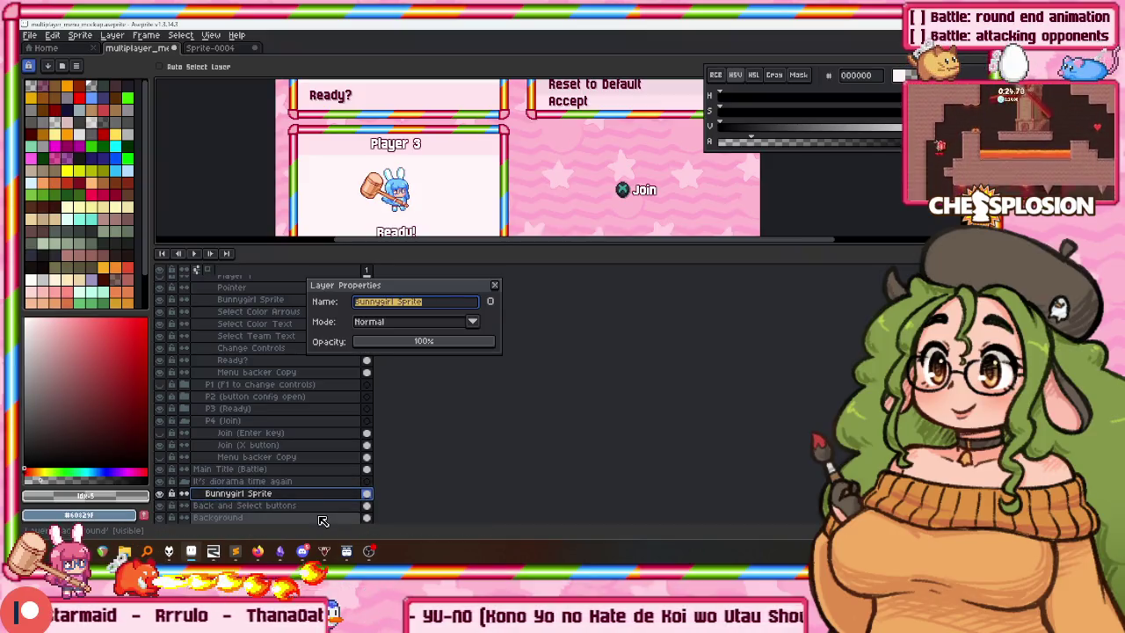
type("P1")
key("Return")
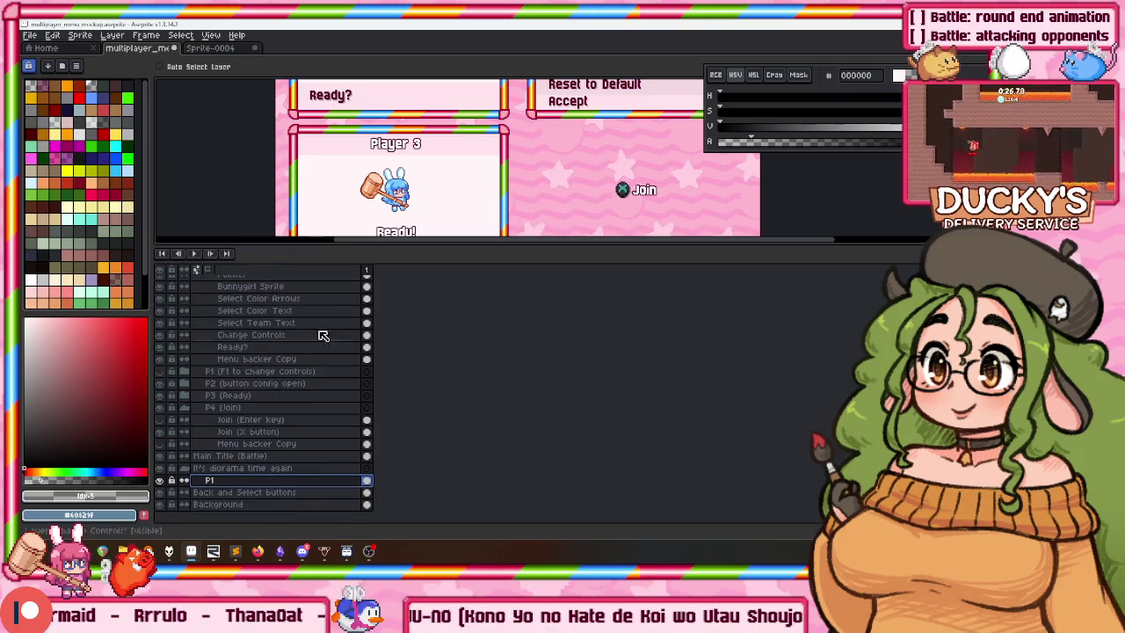
scroll(386, 192, "down", 1)
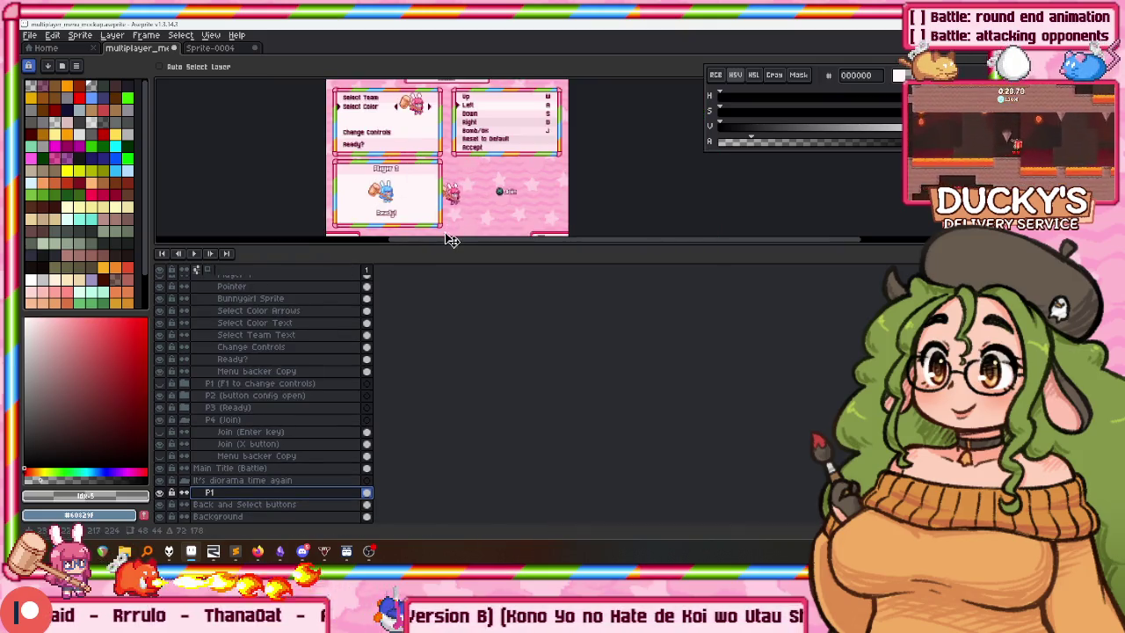
scroll(452, 131, "up", 3)
scroll(482, 123, "up", 2)
left_click_drag(483, 123, 483, 187)
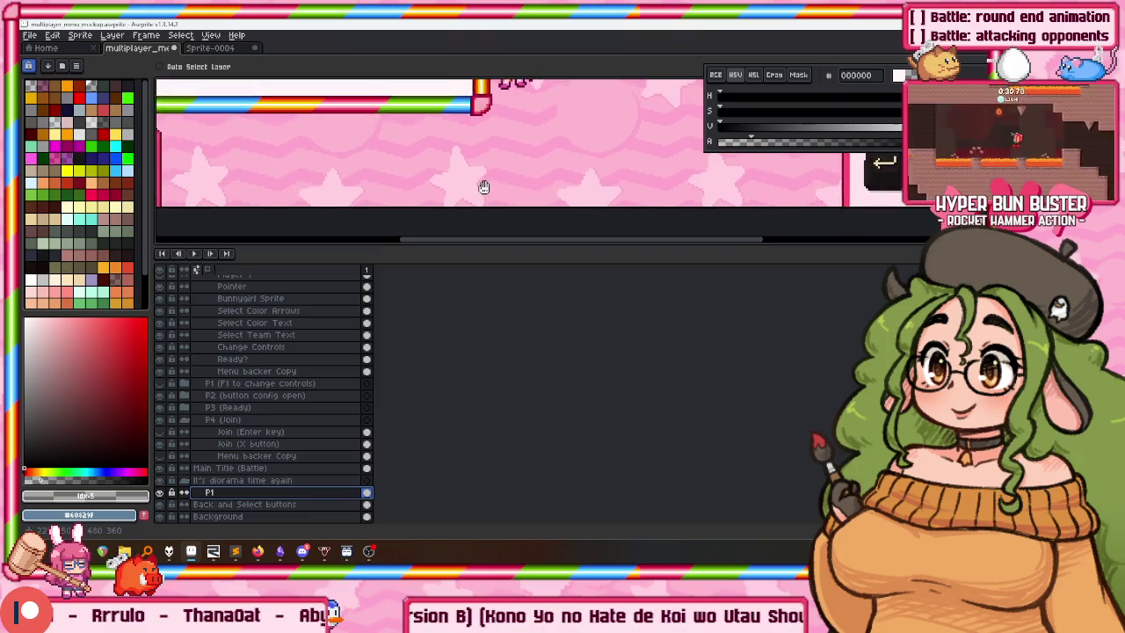
scroll(484, 186, "down", 2)
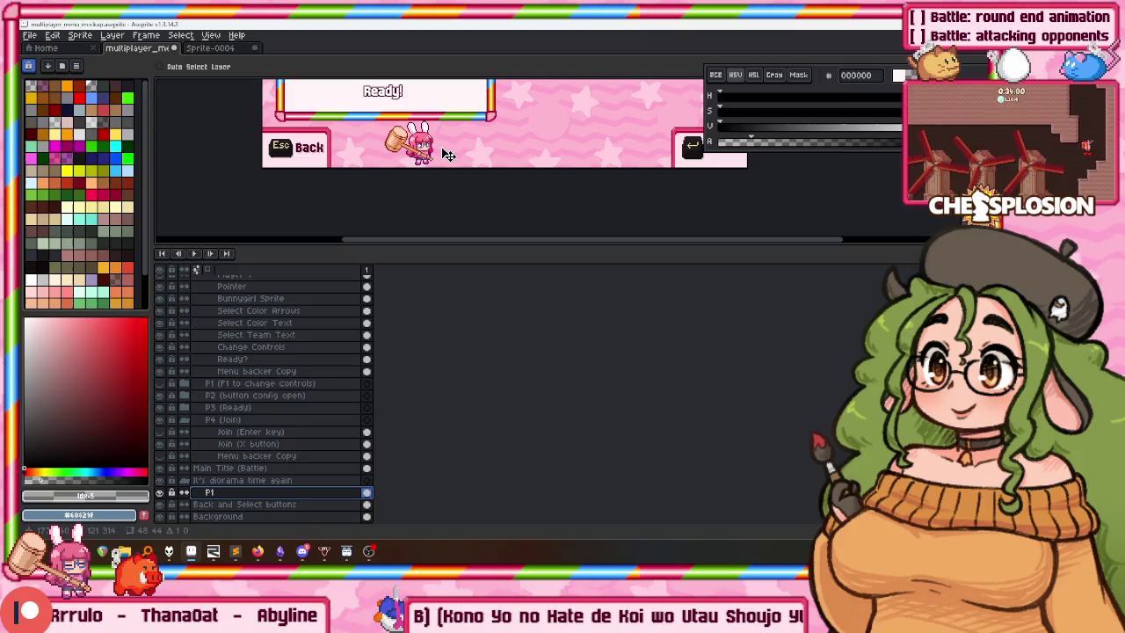
scroll(430, 165, "down", 1)
scroll(431, 165, "down", 2)
scroll(395, 158, "up", 1)
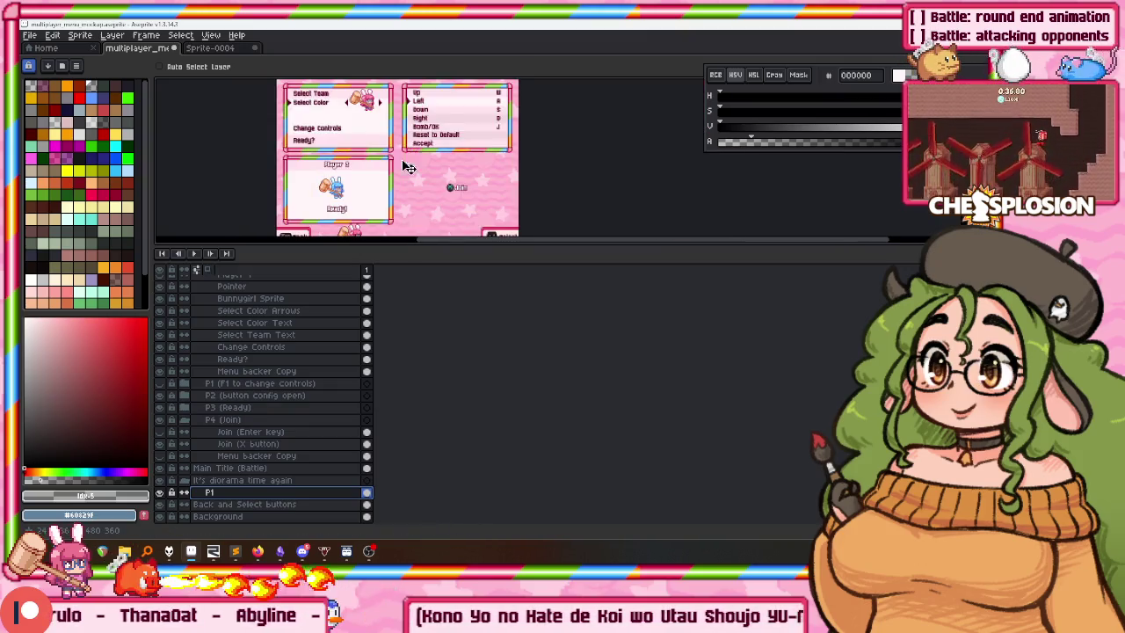
scroll(229, 351, "up", 3)
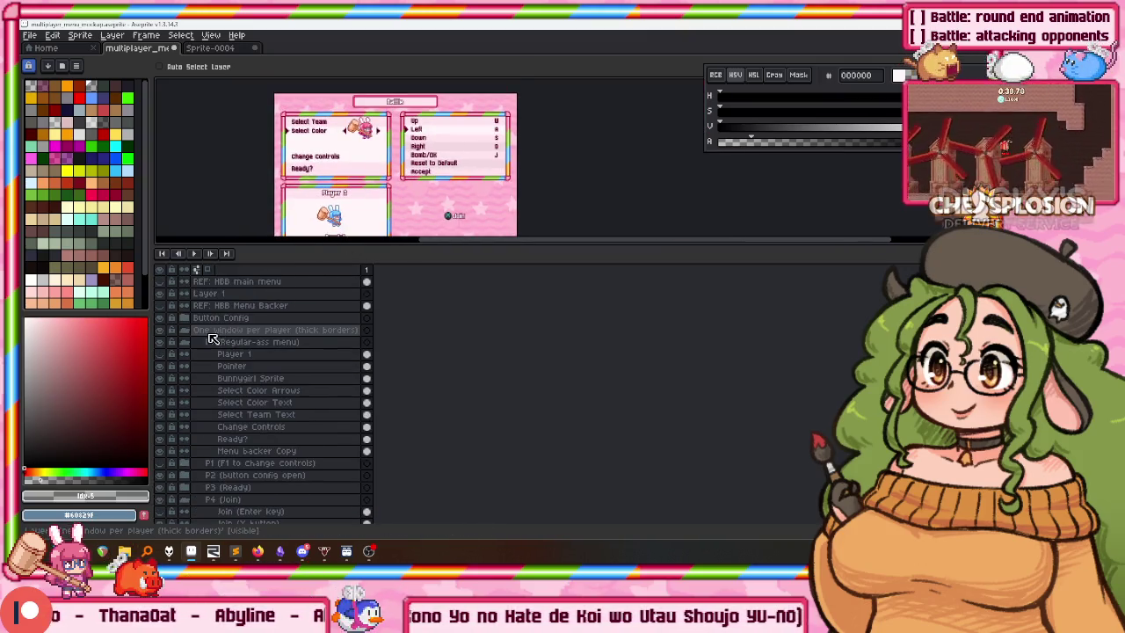
Collapse the P1 group and show the 1 action button (thick borders) layer in Button Config.
left_click(191, 344)
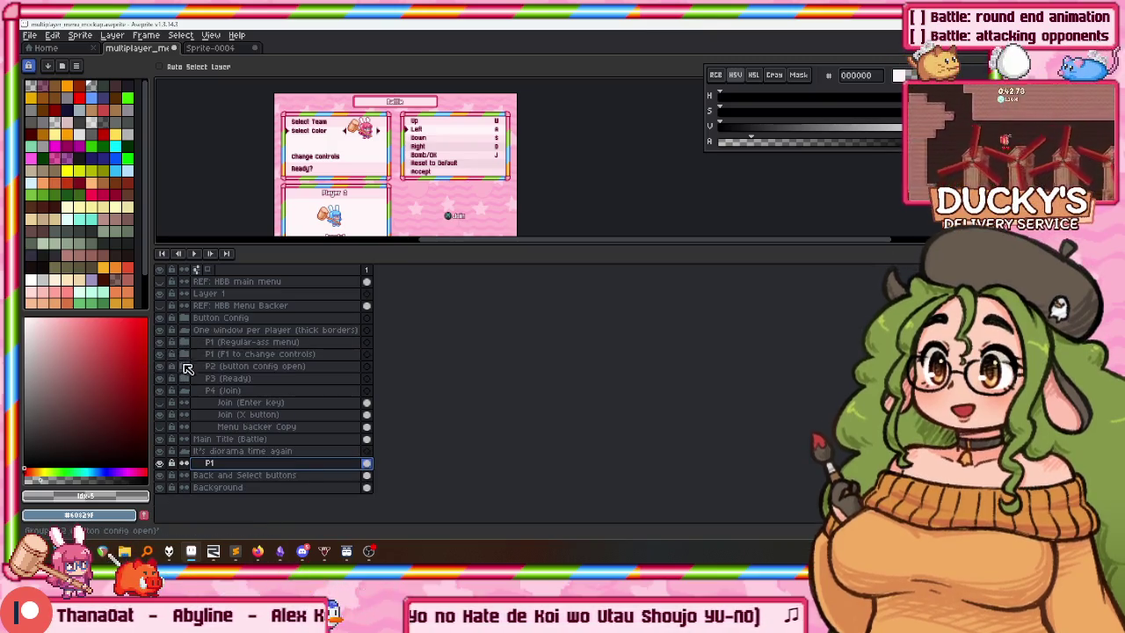
left_click(183, 317)
left_click(160, 342)
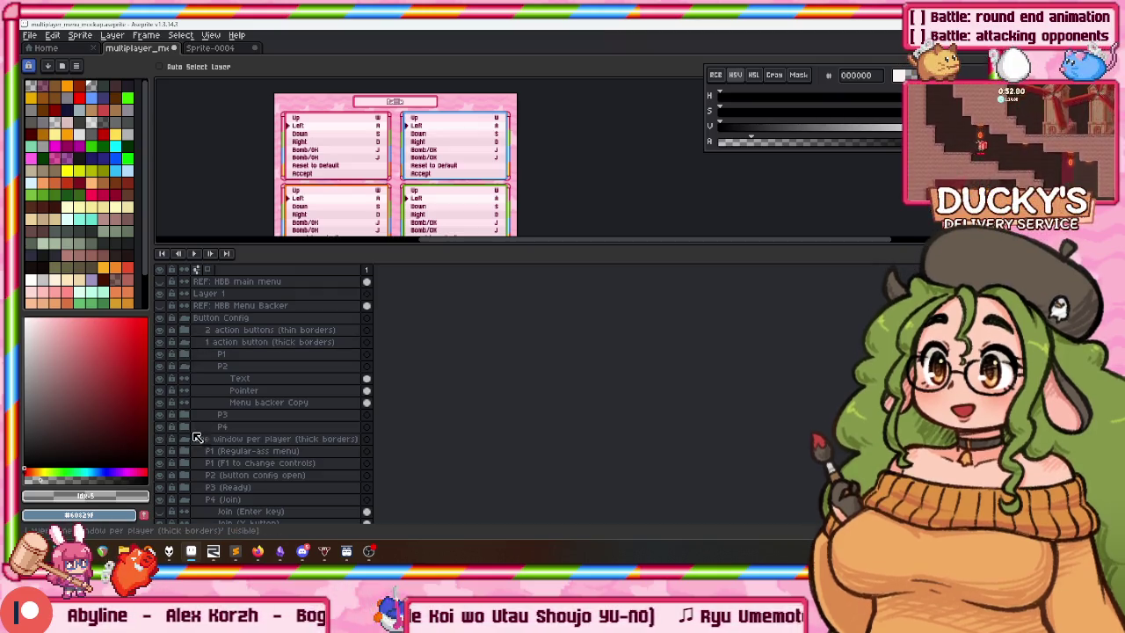
left_click(184, 318)
left_click(205, 322)
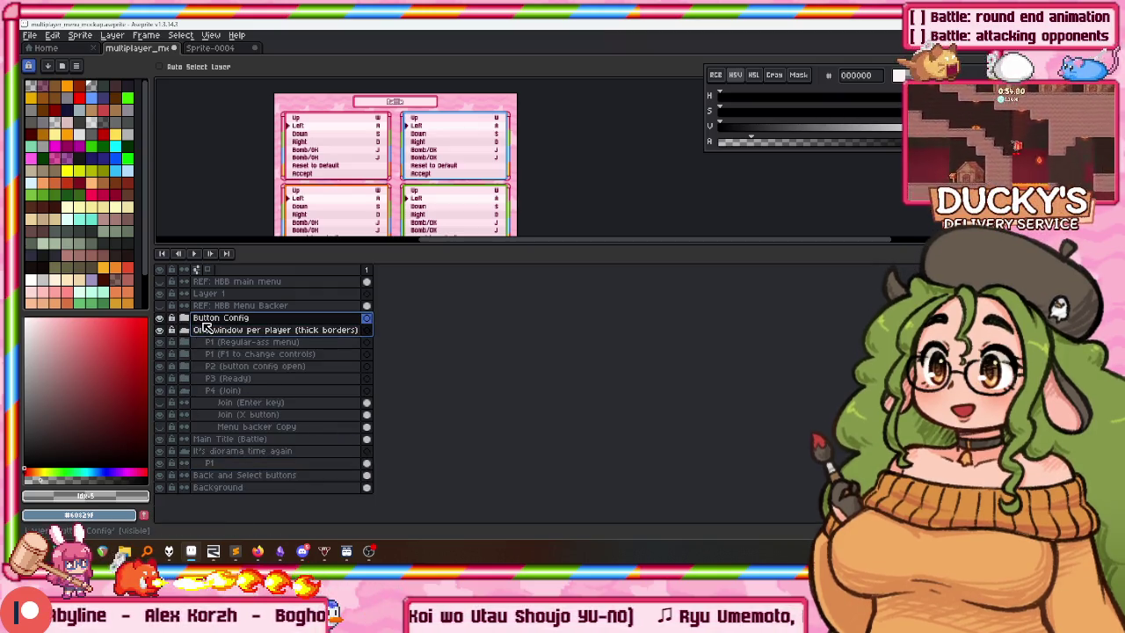
scroll(363, 141, "up", 5)
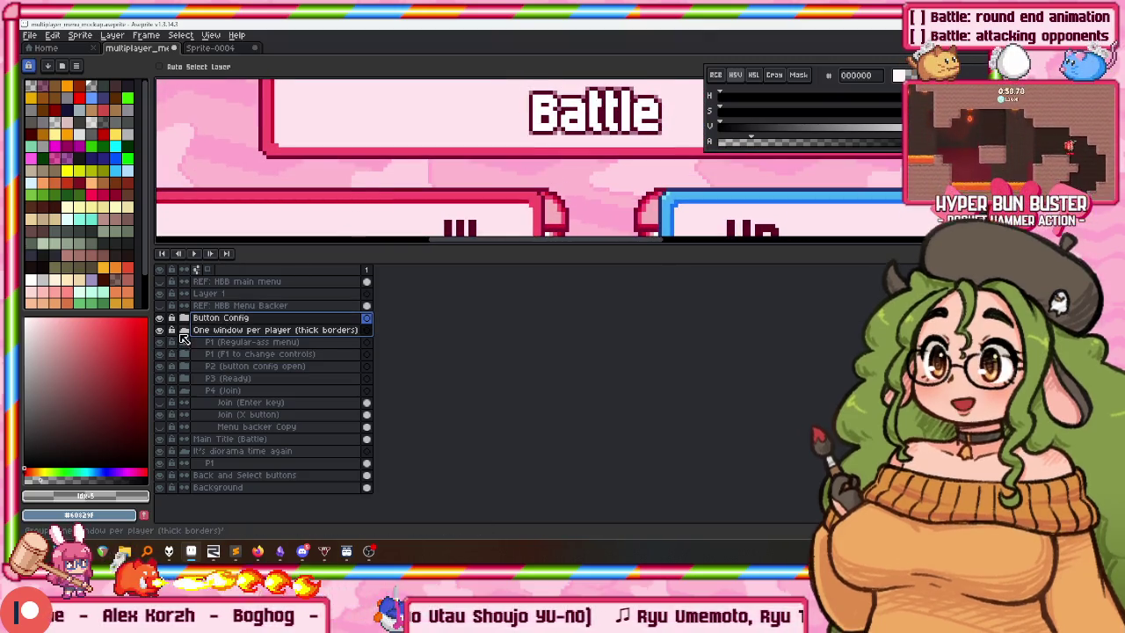
Collapse and hide the One window per player group, leaving Button Config collapsed.
left_click(184, 329)
left_click(186, 329)
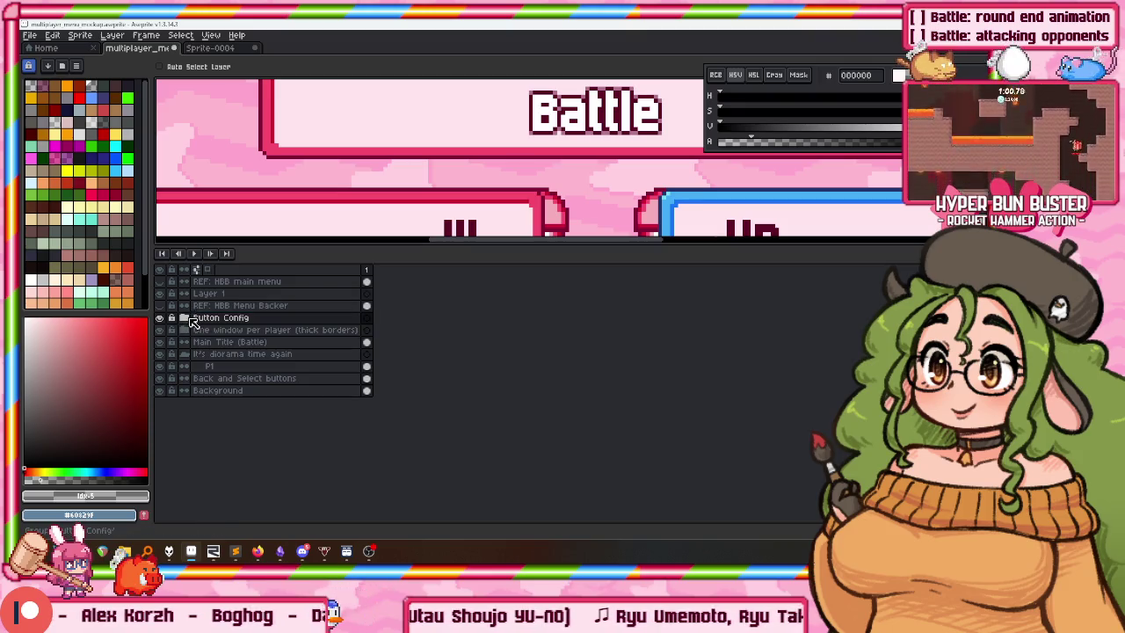
left_click(186, 331)
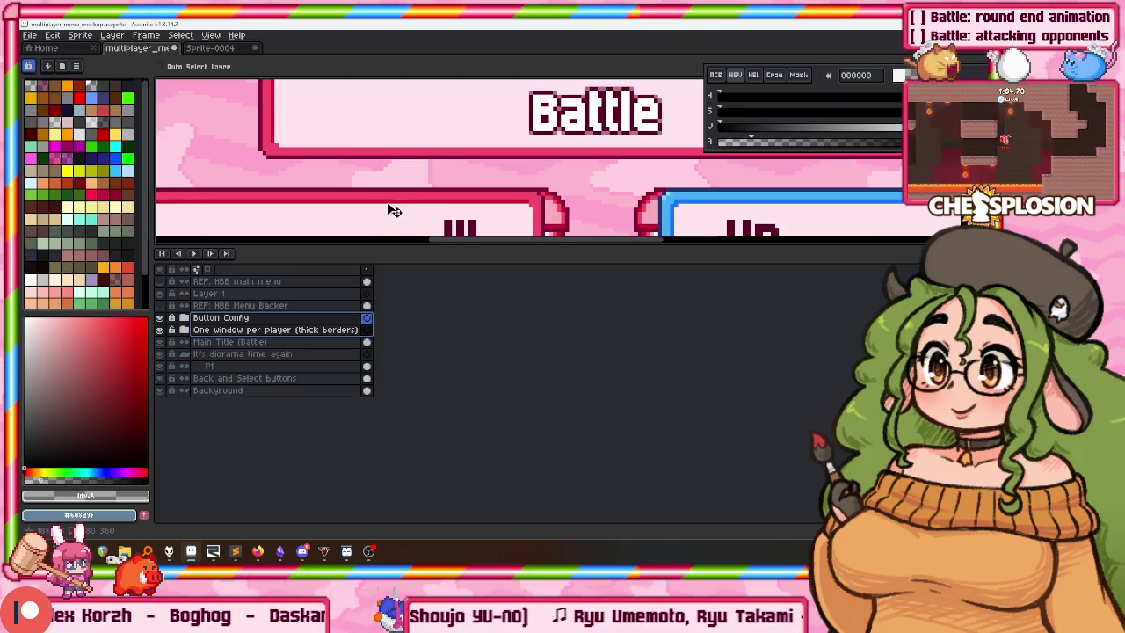
left_click(191, 329)
left_click(184, 318)
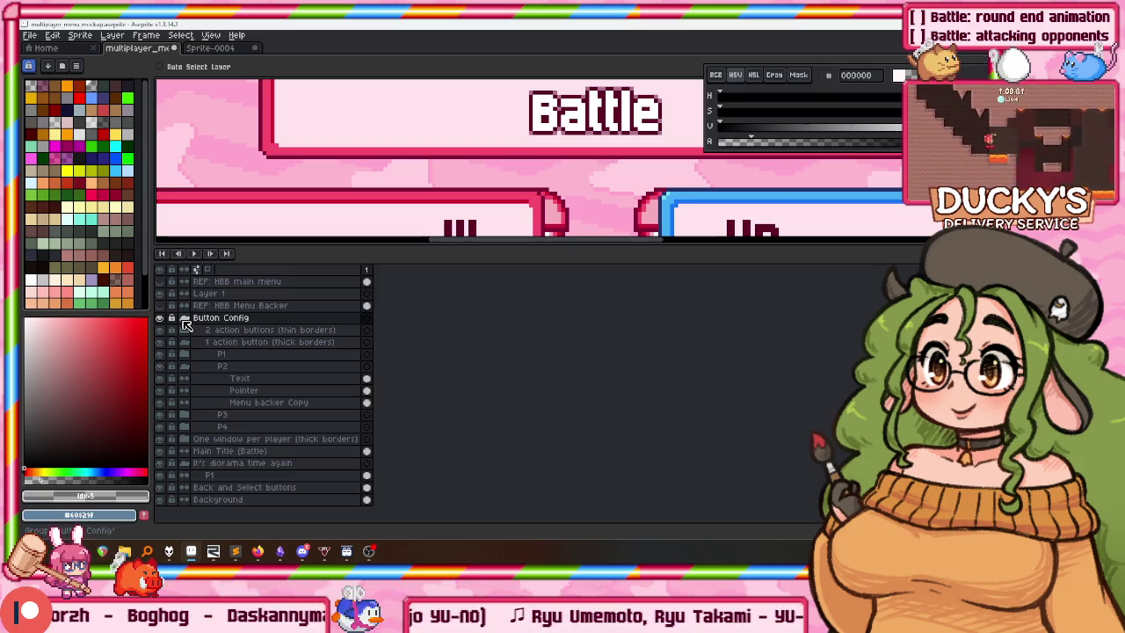
left_click(184, 318)
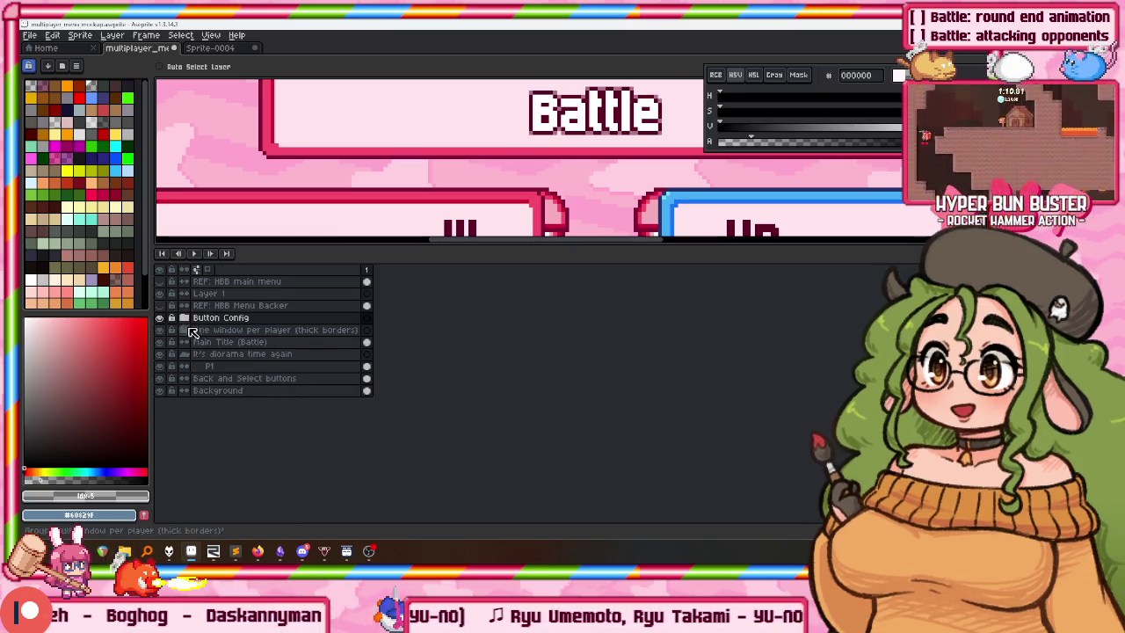
Move the Button Config and One window per player boxes up about 30 pixels.
left_click_drag(226, 318, 227, 329)
left_click_drag(352, 232, 356, 202)
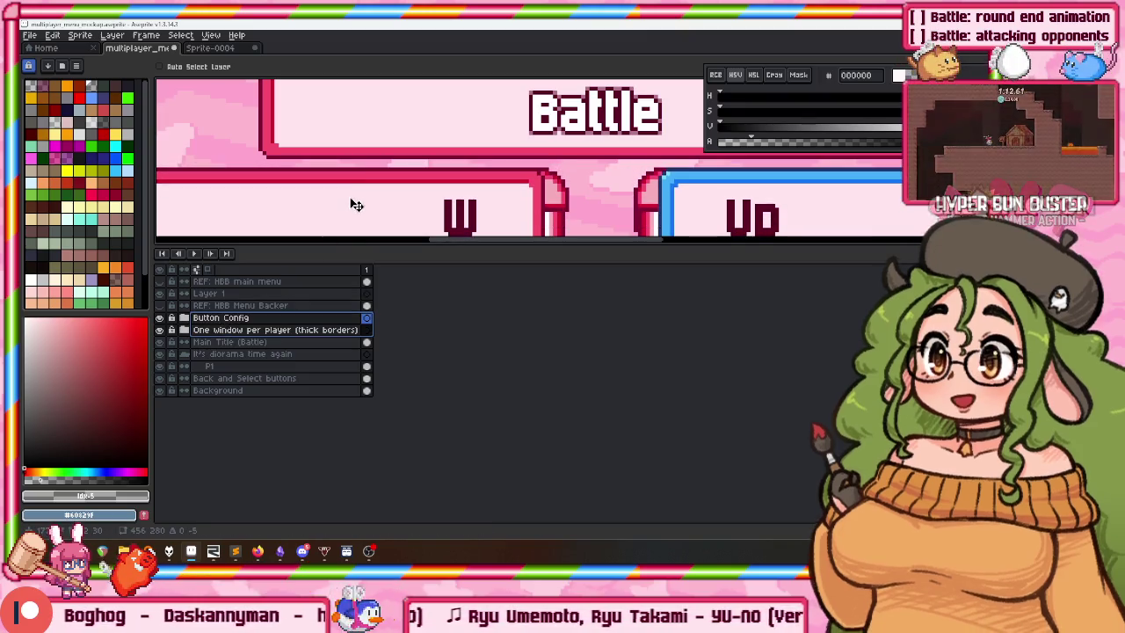
scroll(338, 210, "down", 2)
left_click_drag(332, 223, 337, 194)
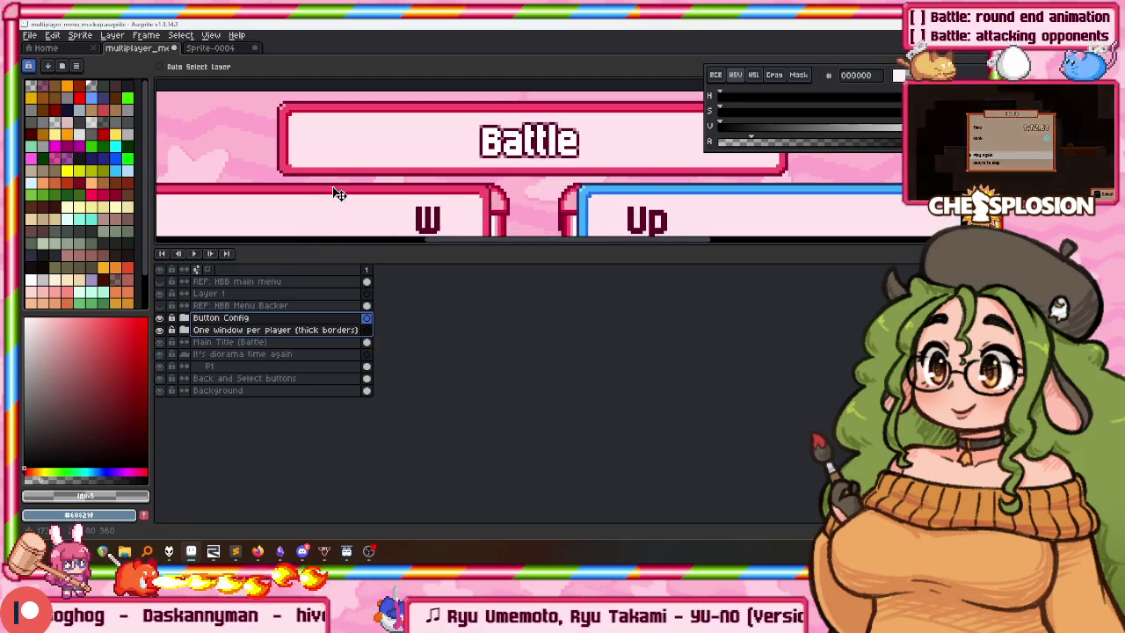
Nudge the Main Title (Battle) box up slightly.
left_click(242, 293)
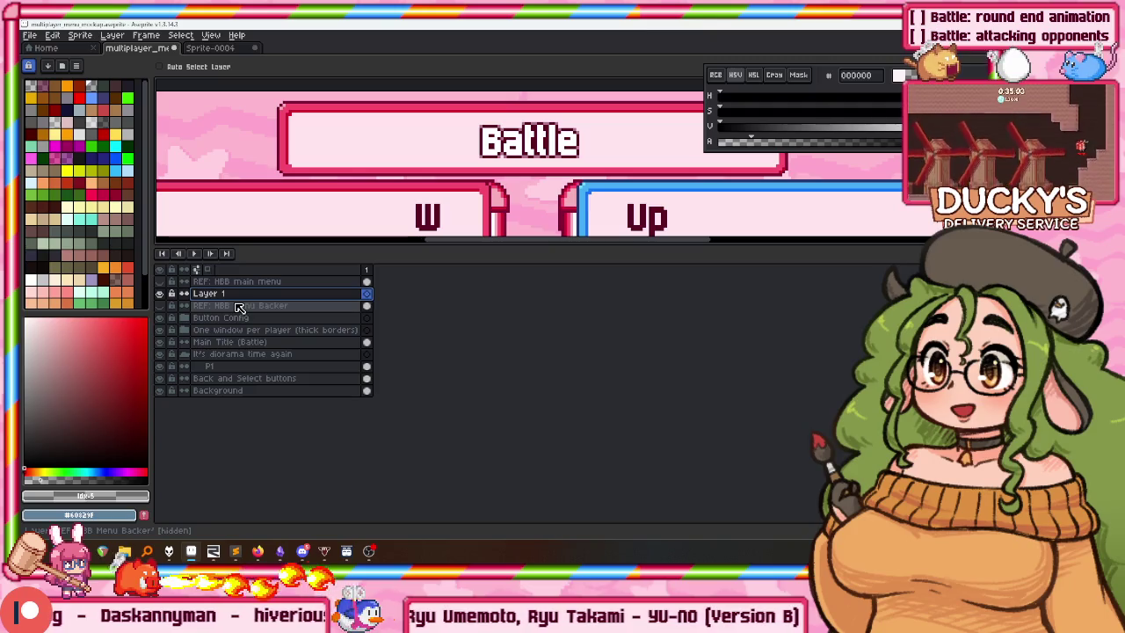
left_click(239, 342)
left_click_drag(409, 183, 413, 181)
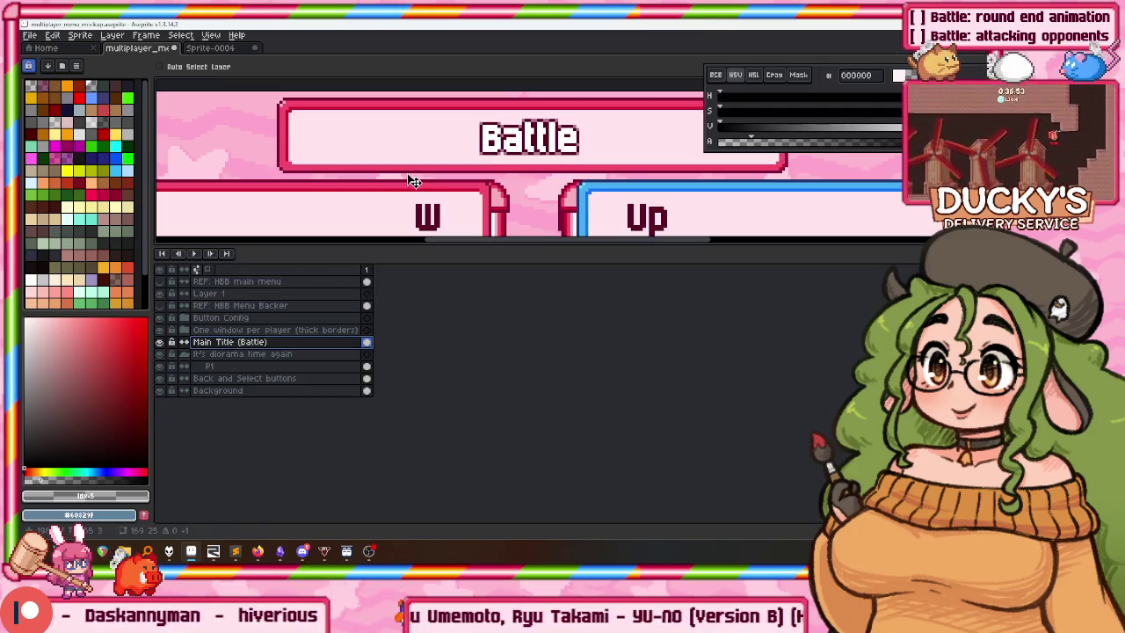
left_click(228, 296)
Delete Layer 1 from the layer stack.
right_click(225, 294)
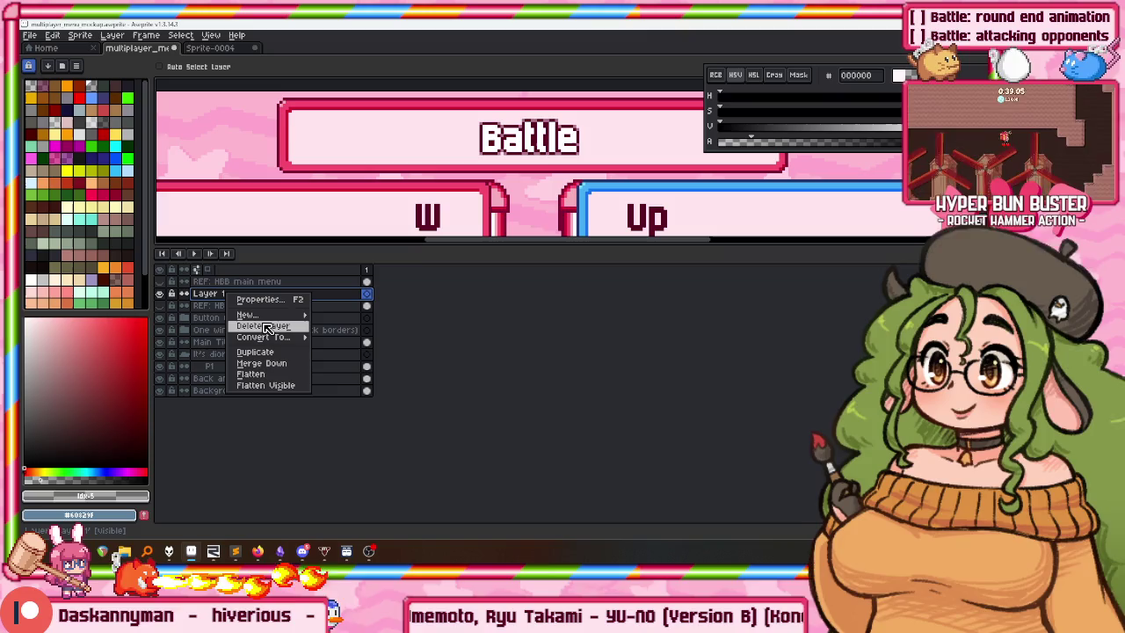
left_click(262, 326)
scroll(364, 100, "down", 2)
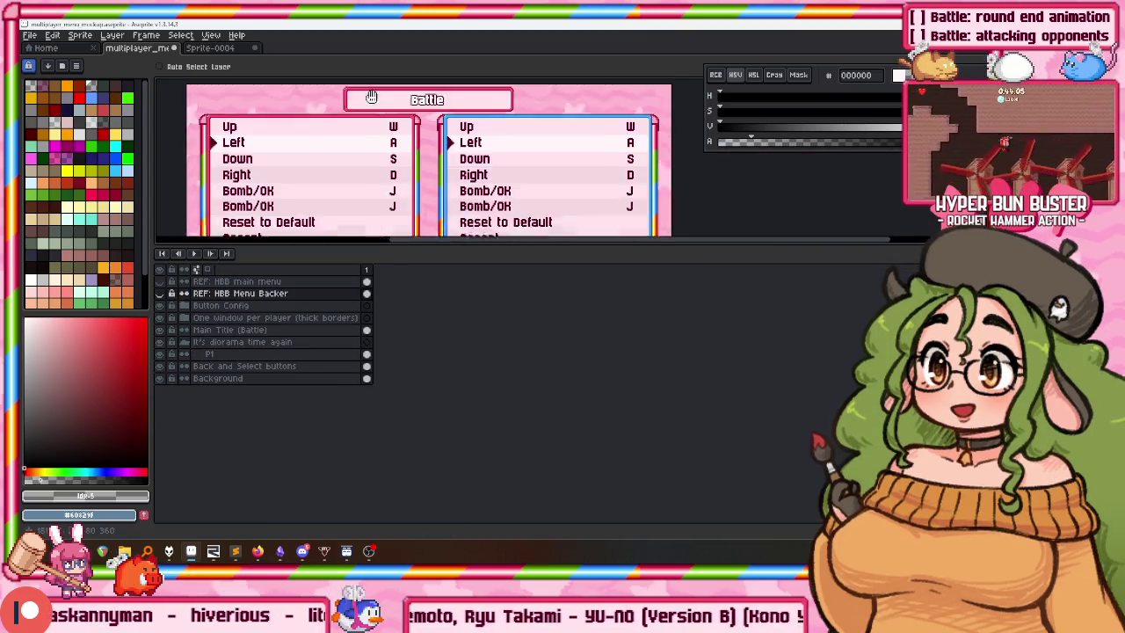
scroll(370, 88, "down", 2)
scroll(371, 90, "down", 1)
scroll(369, 88, "down", 2)
scroll(369, 88, "down", 1)
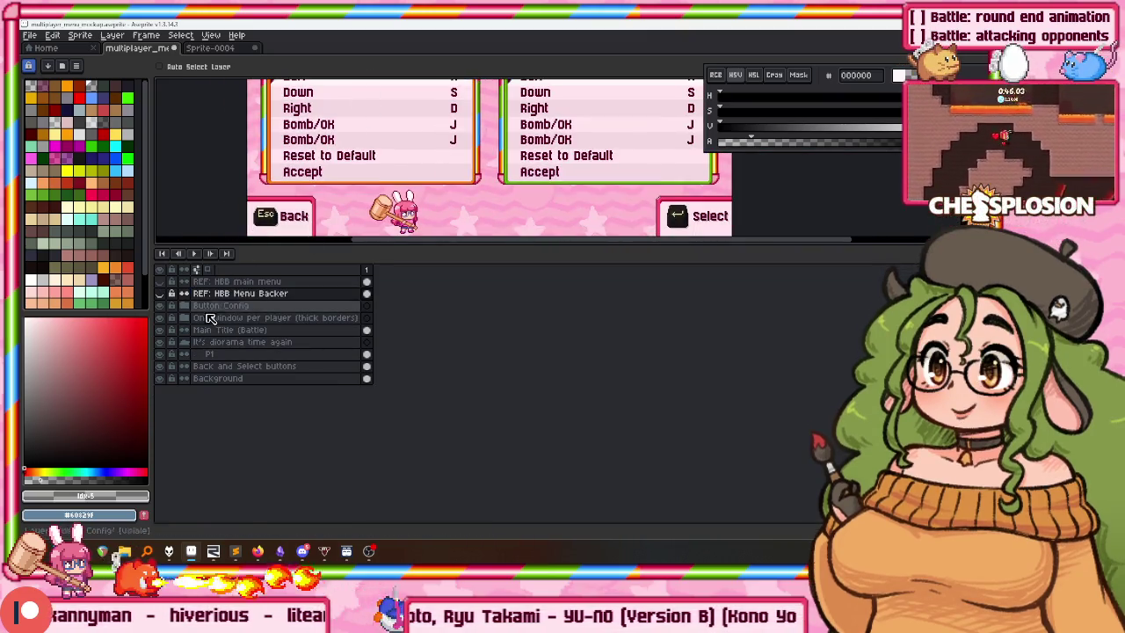
Hide the 2 action buttons (thin borders) layer inside Button Config, then collapse the group.
left_click(184, 305)
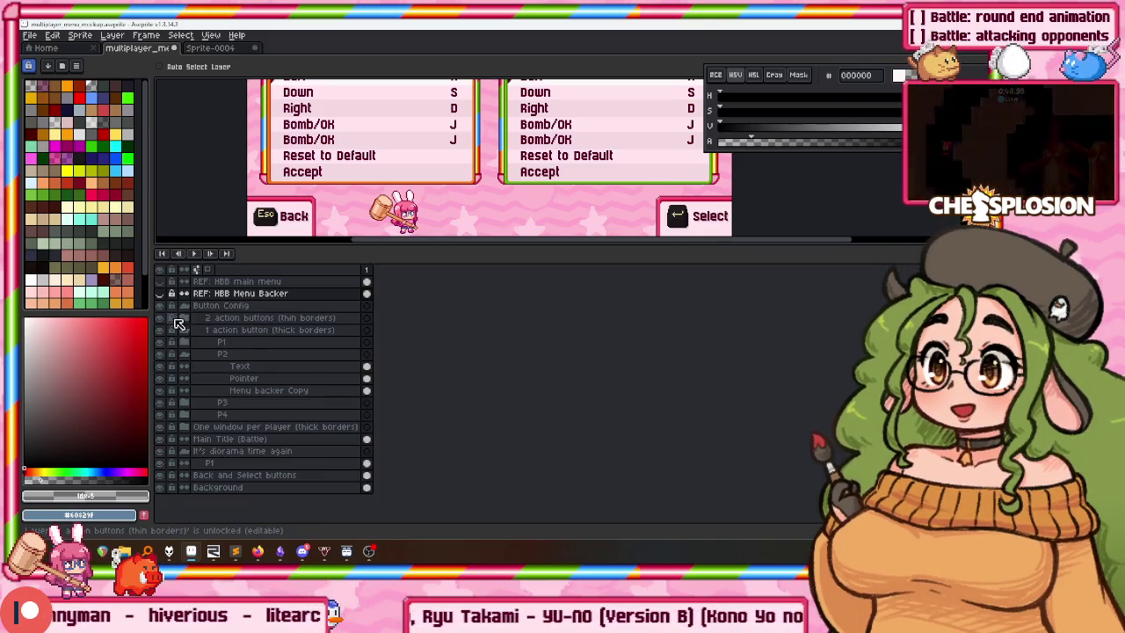
left_click(164, 318)
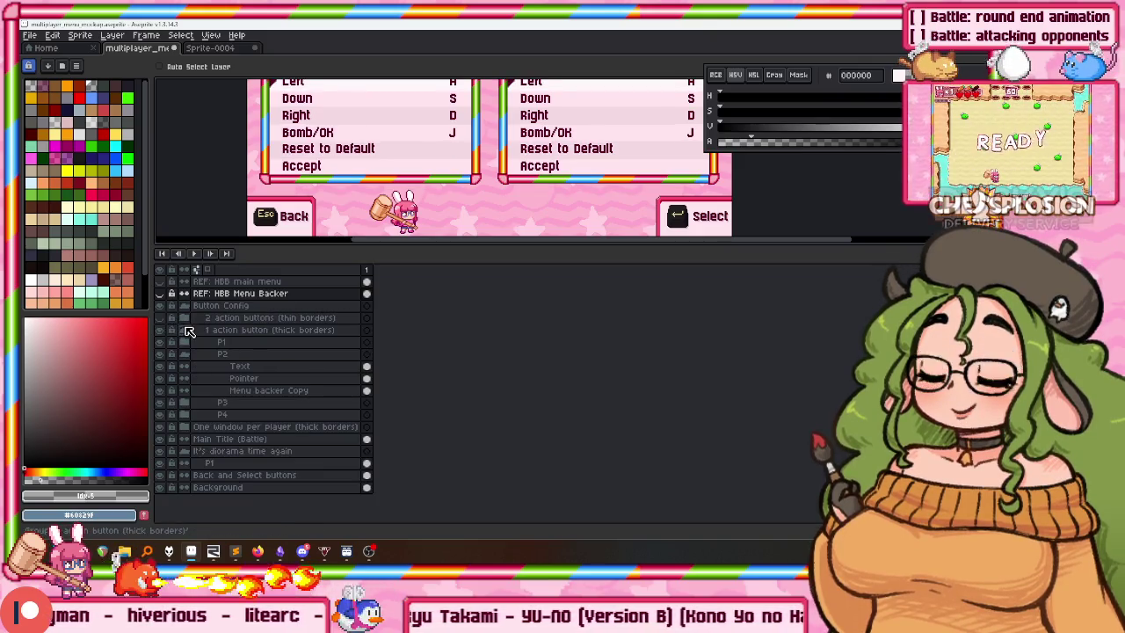
scroll(348, 189, "down", 3)
scroll(348, 189, "up", 2)
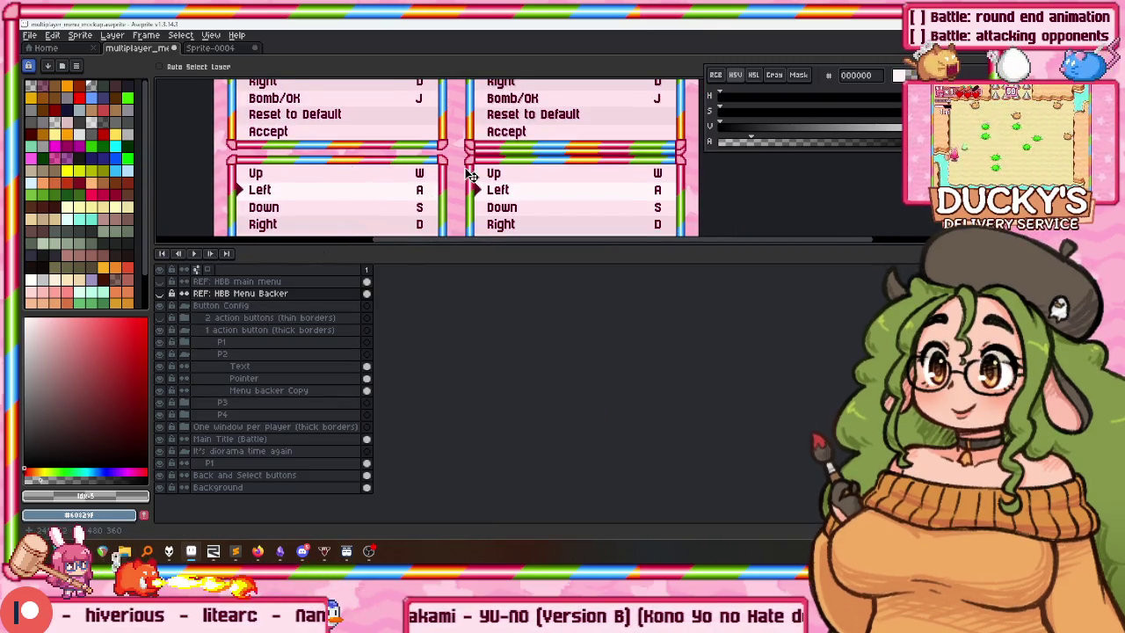
scroll(466, 178, "up", 2)
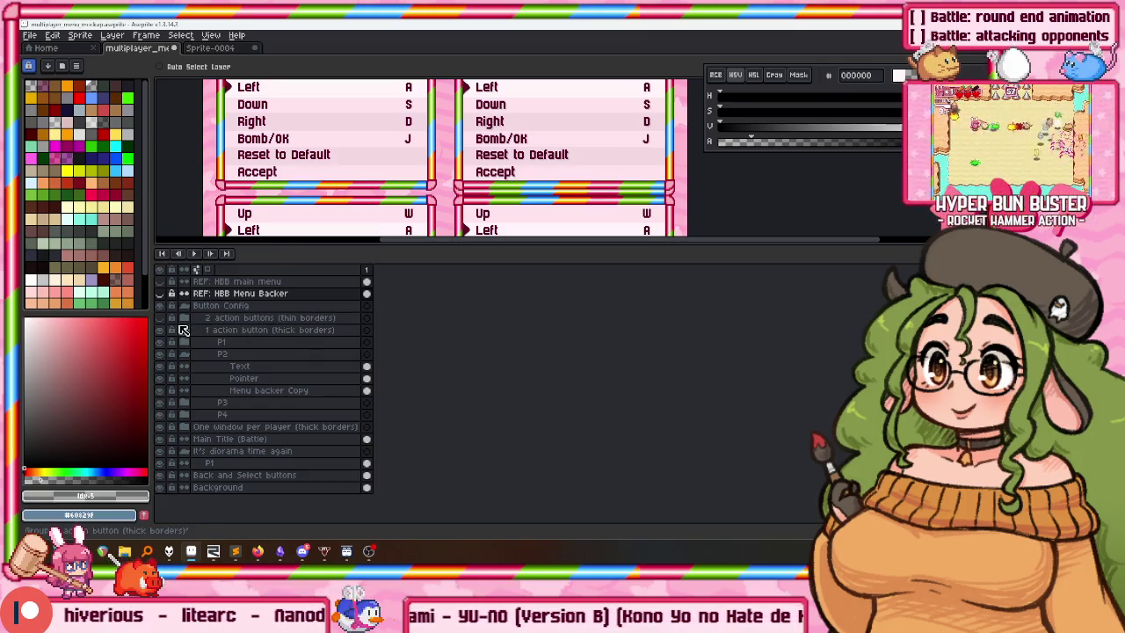
left_click(200, 352)
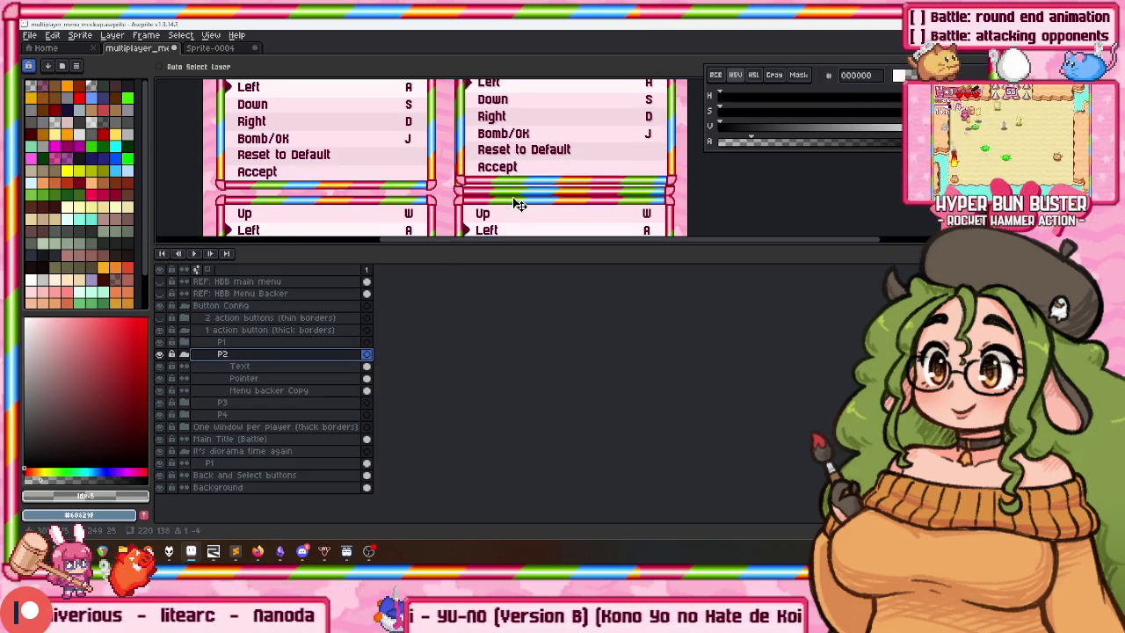
left_click(184, 306)
Expand One window per player and select the P2 (button config open) layer.
scroll(433, 216, "down", 2)
scroll(378, 233, "down", 1)
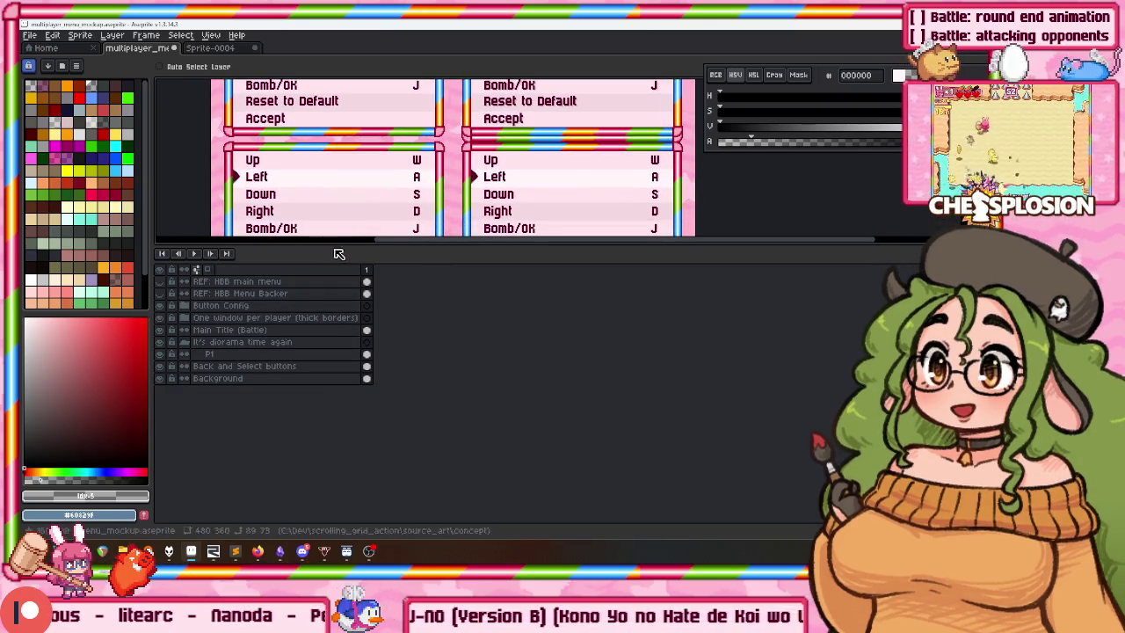
left_click(184, 317)
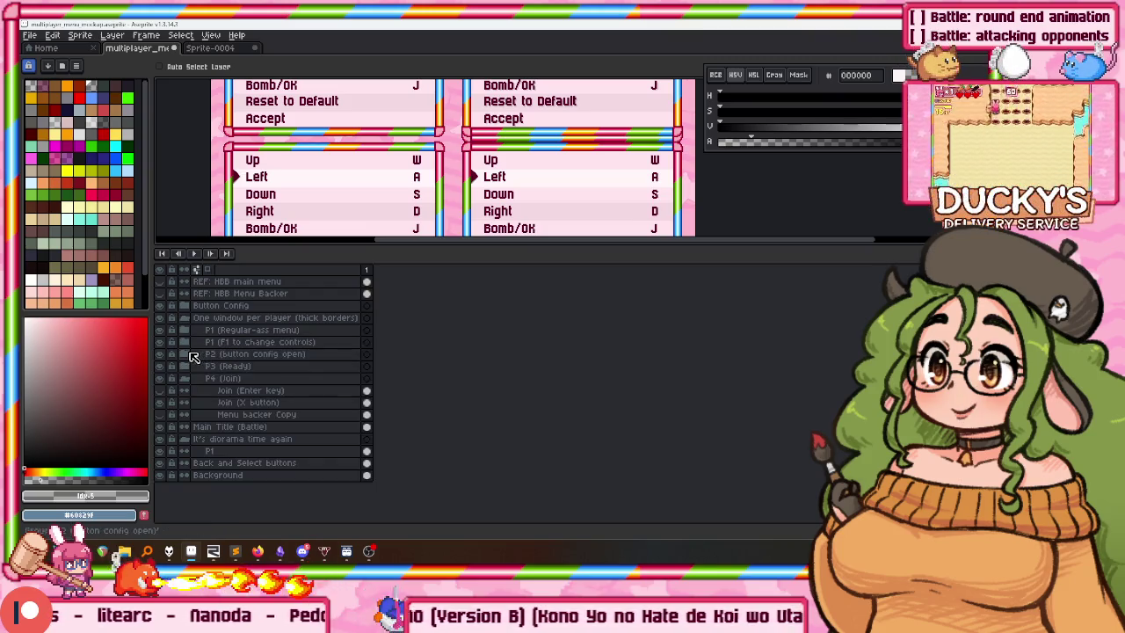
left_click(235, 354)
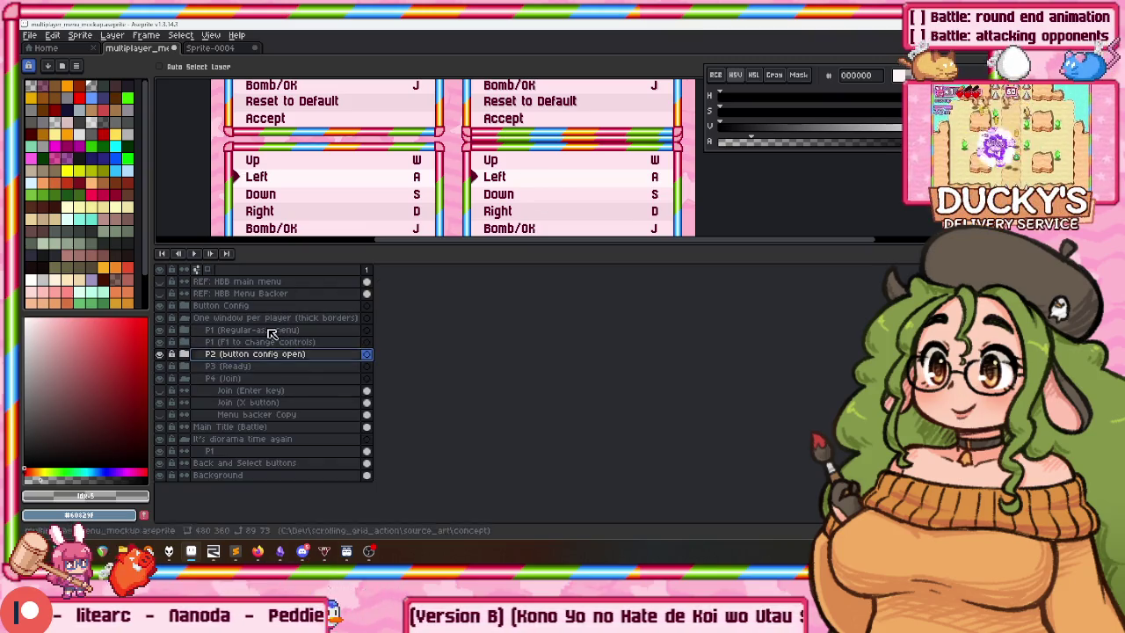
Inspect the button-config panels and expand the Button Config group.
scroll(490, 141, "up", 3)
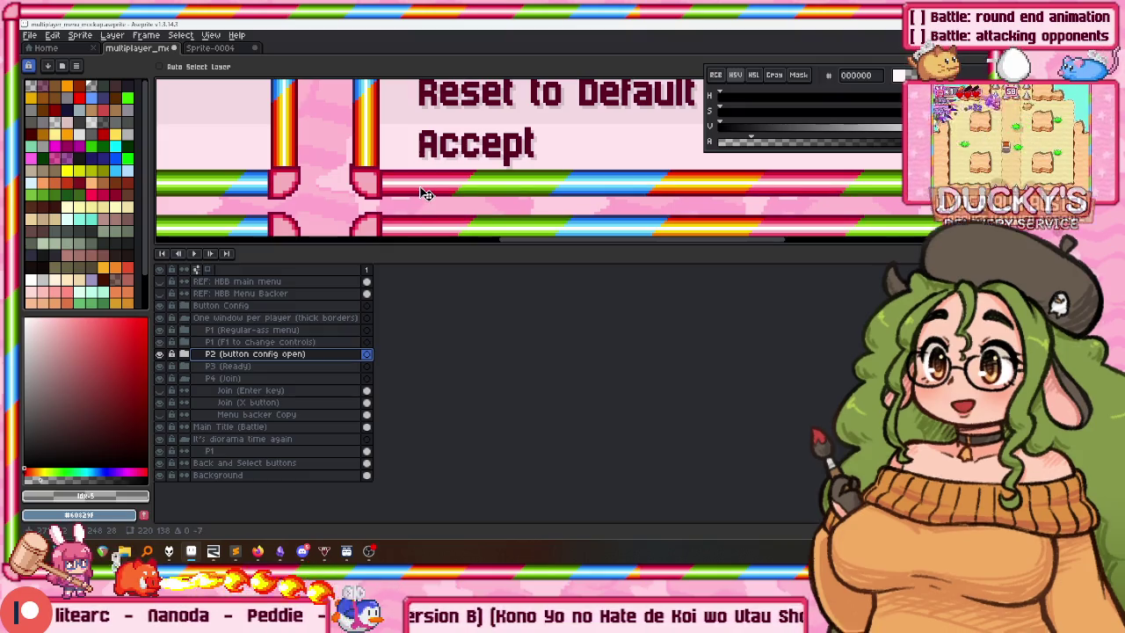
scroll(469, 151, "down", 5)
scroll(479, 151, "up", 3)
scroll(483, 152, "down", 1)
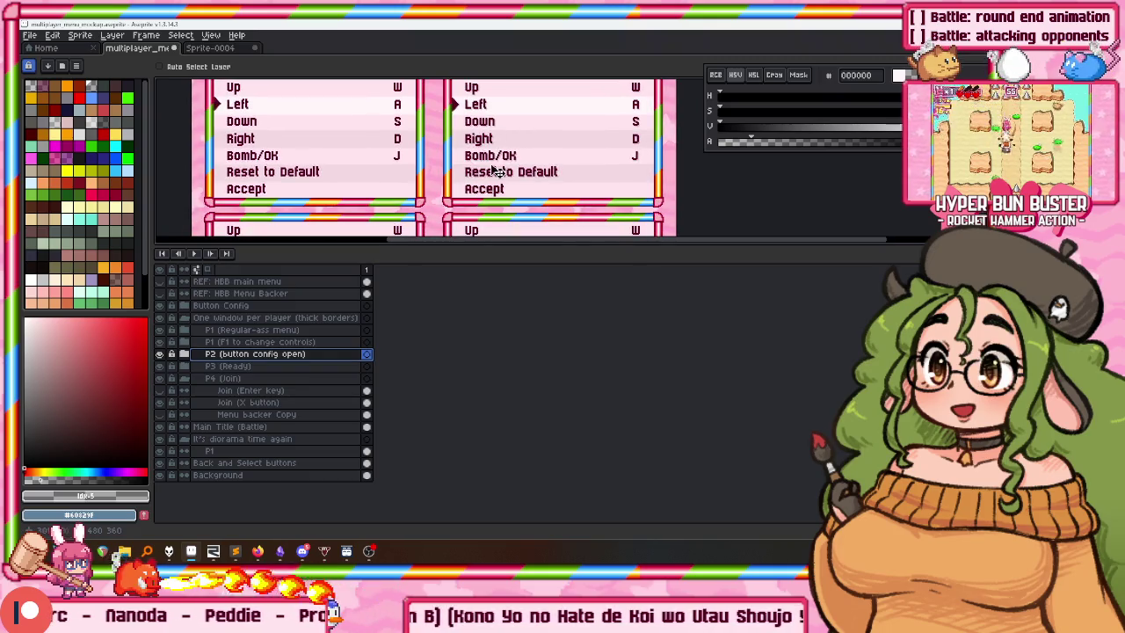
scroll(466, 155, "down", 2)
scroll(448, 154, "up", 3)
scroll(422, 152, "down", 2)
scroll(416, 115, "down", 2)
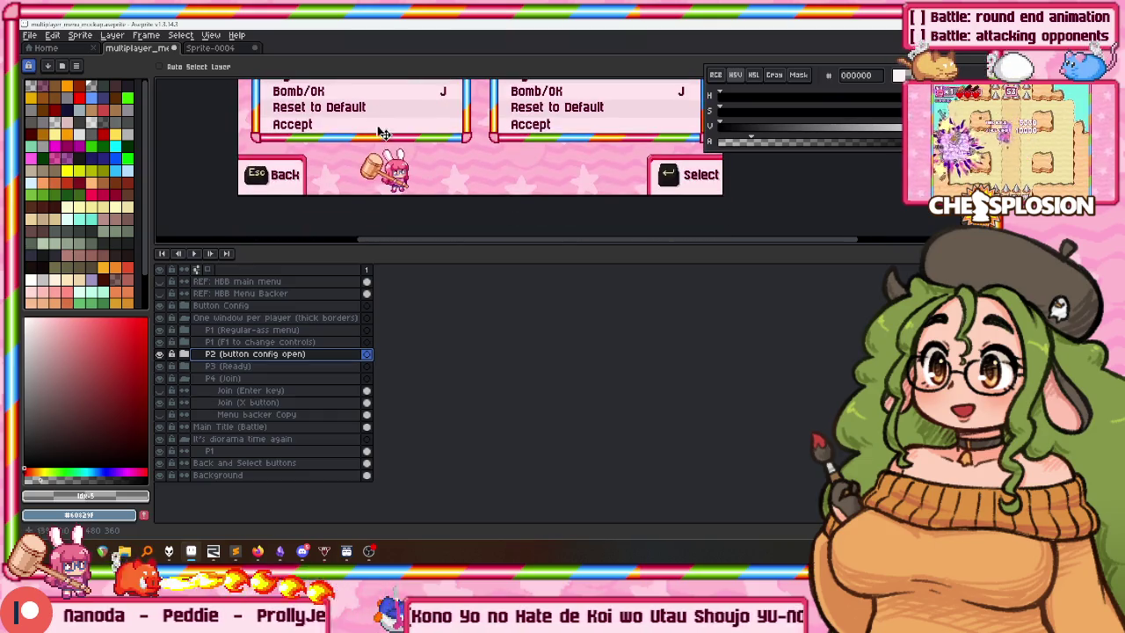
scroll(372, 230, "up", 2)
scroll(372, 230, "down", 2)
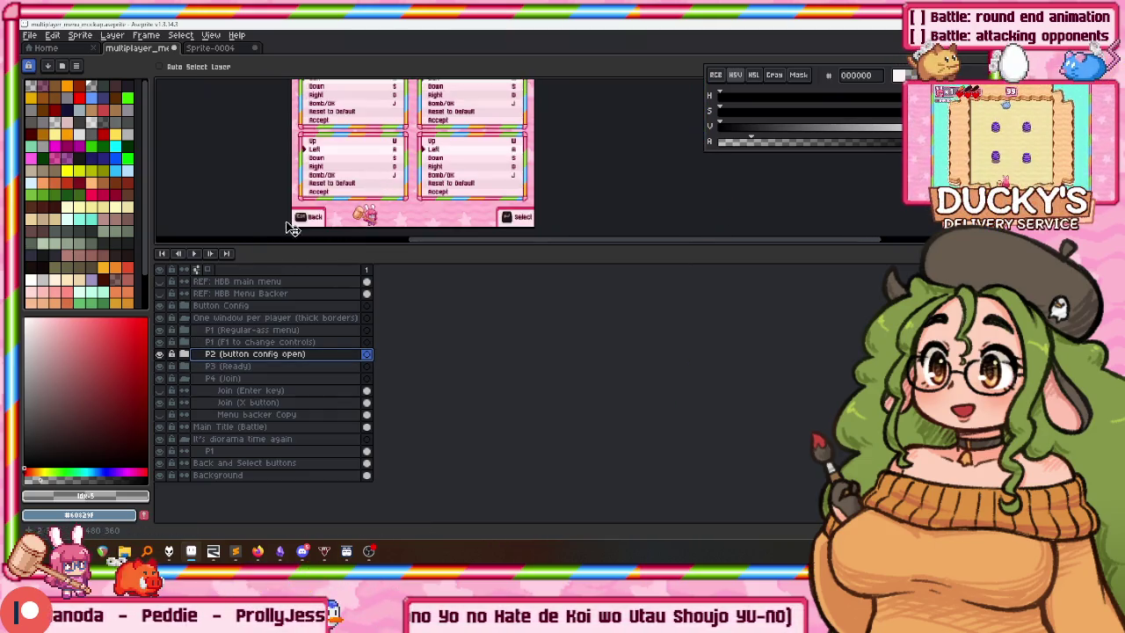
left_click(183, 305)
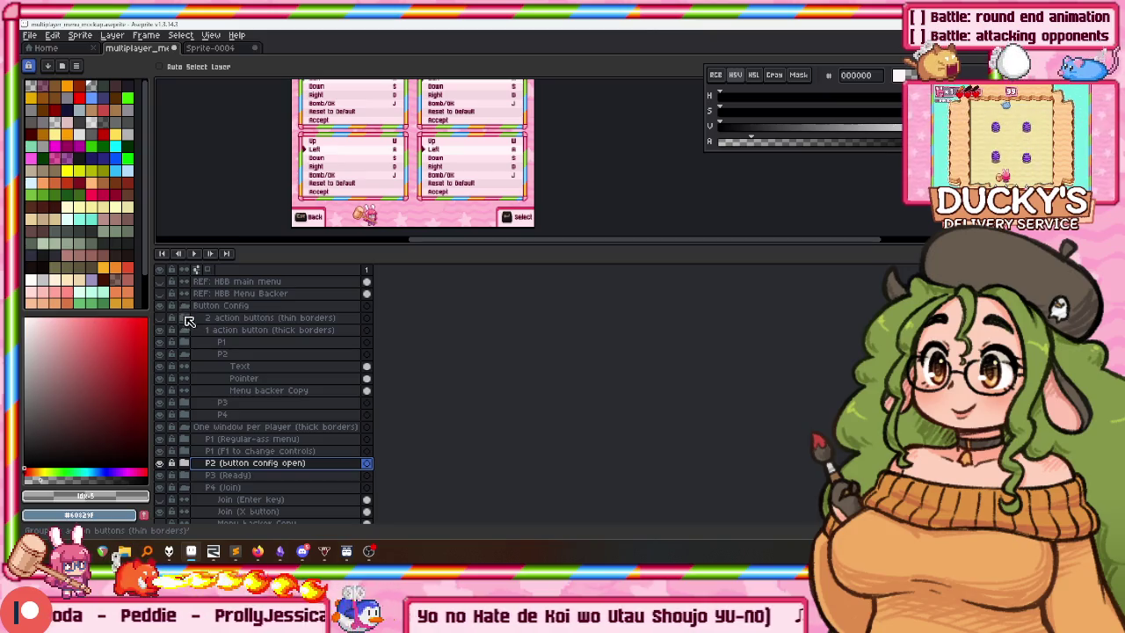
Collapse the P2 and 1 action button groups, hide P3 and P4, and save.
left_click(184, 353)
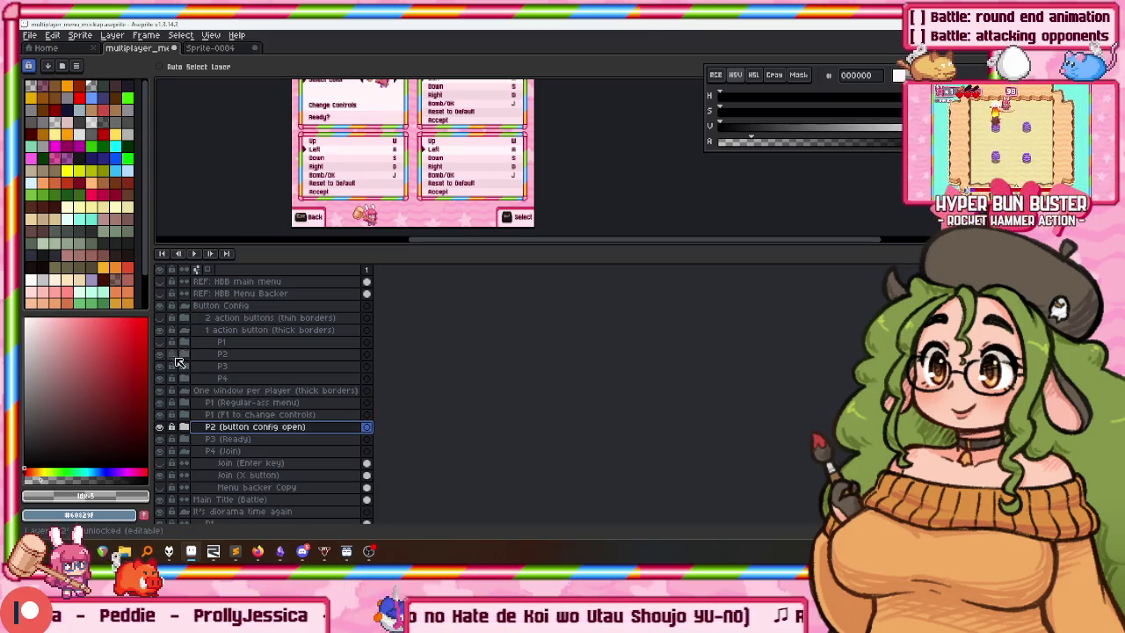
left_click_drag(161, 368, 165, 377)
left_click(184, 330)
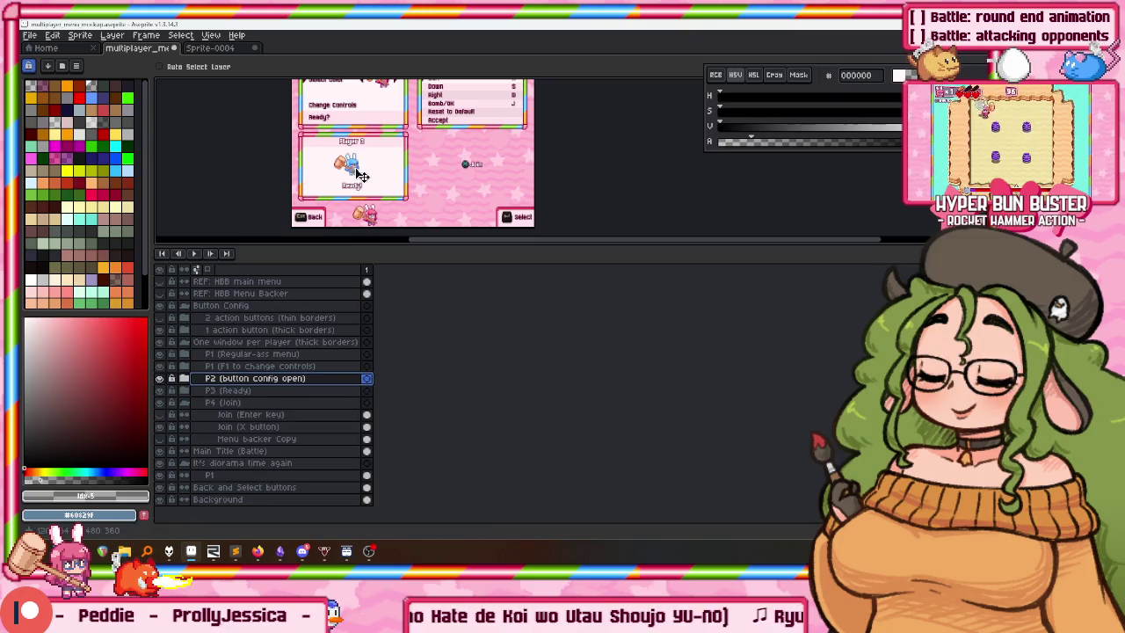
scroll(296, 219, "down", 3)
scroll(363, 129, "up", 1)
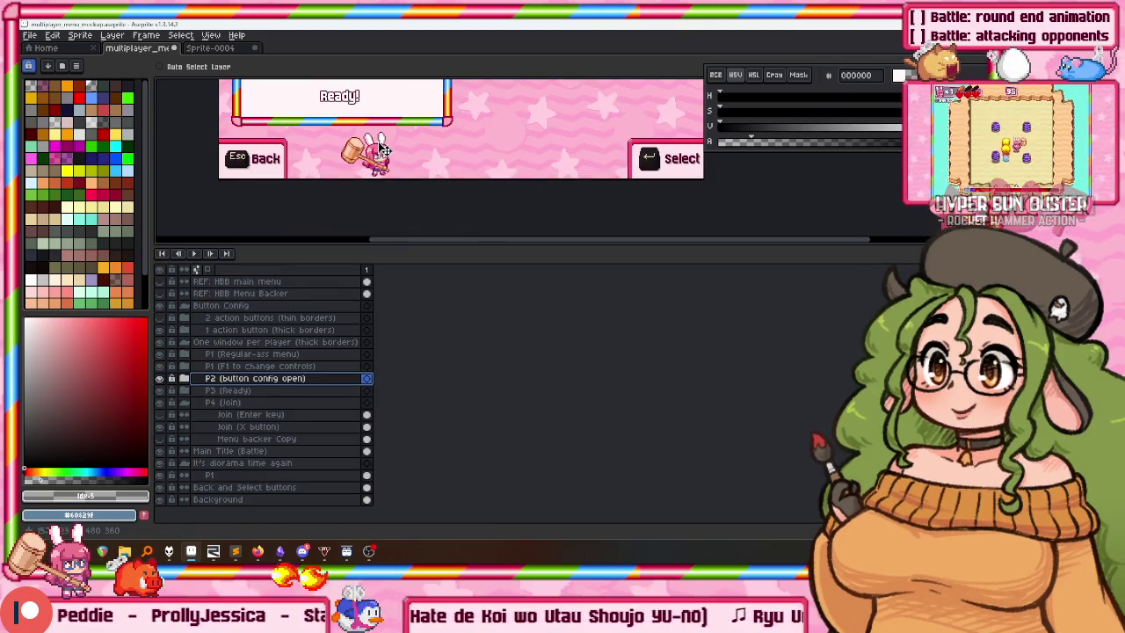
key("ctrl+s")
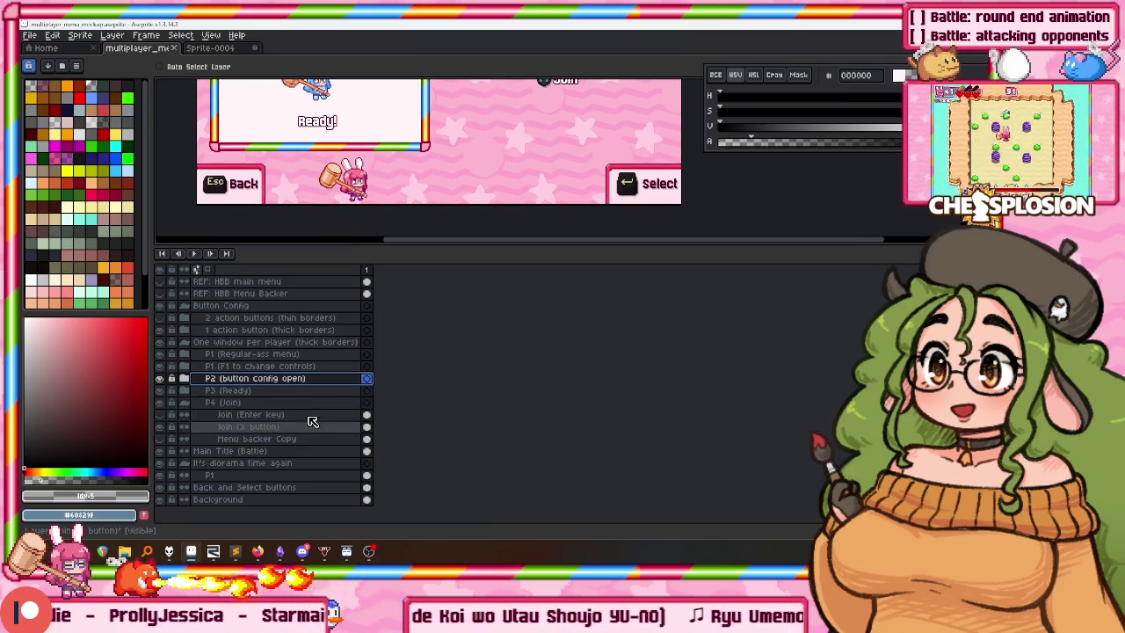
Wrap the P1 bunny layer in a new group named 'Bunny Sprites'.
left_click(243, 476)
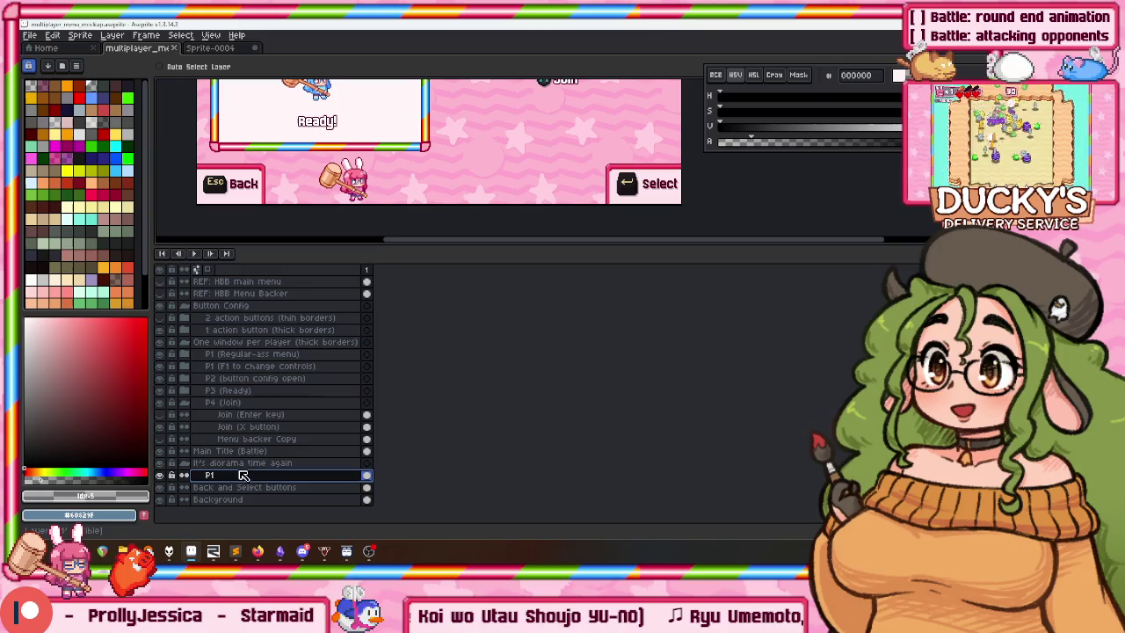
key("ctrl+g")
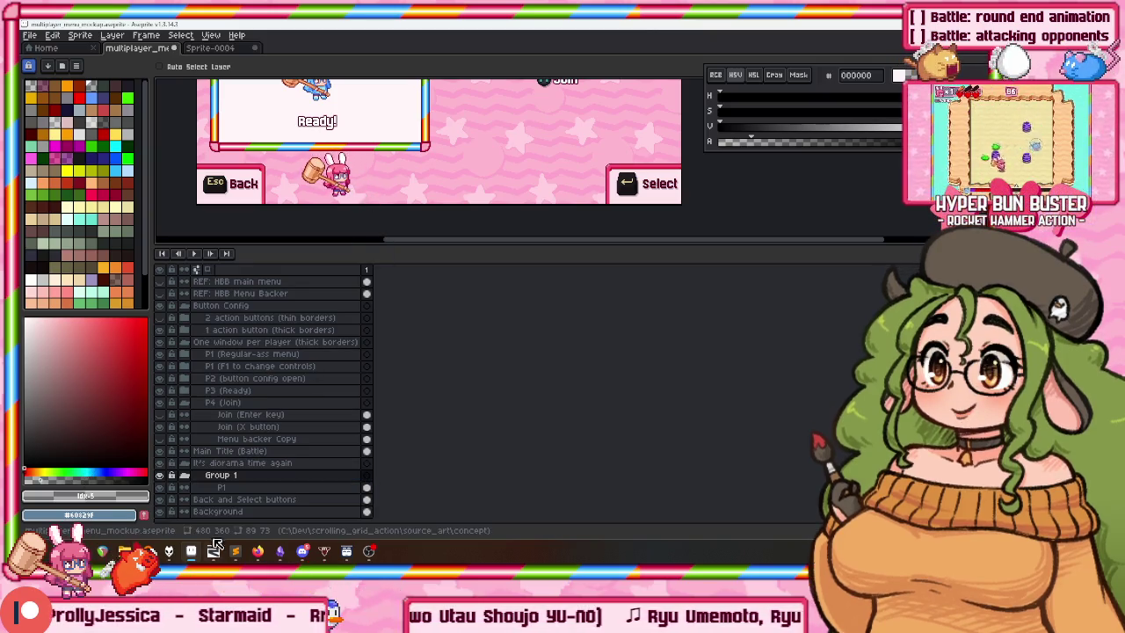
double_click(215, 475)
type("Bunny ")
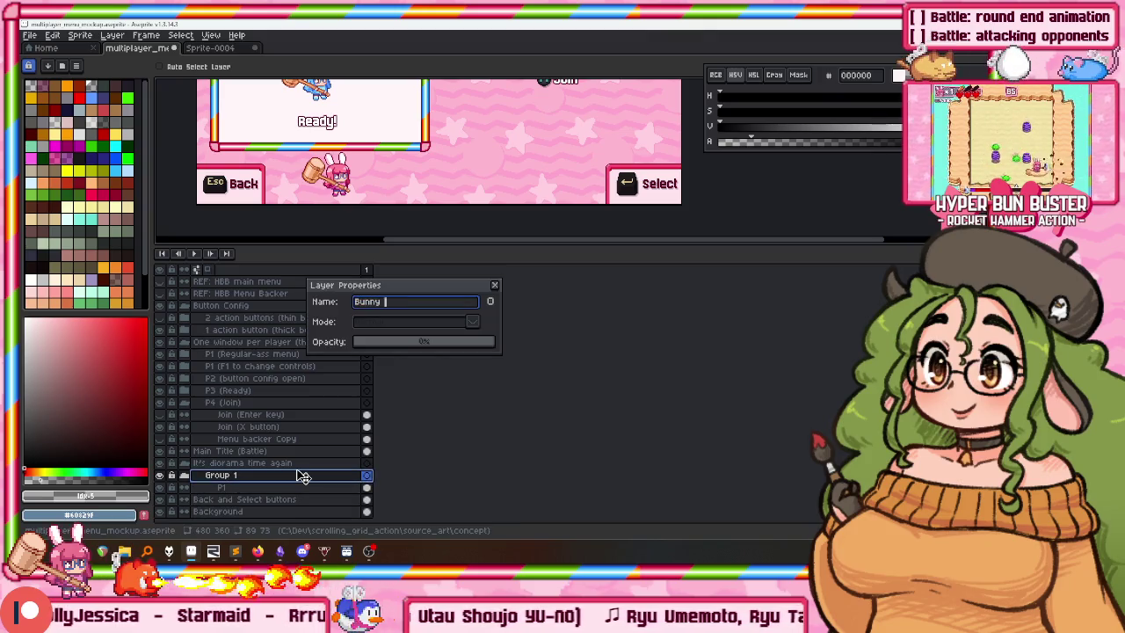
type("Sprites")
key("Return")
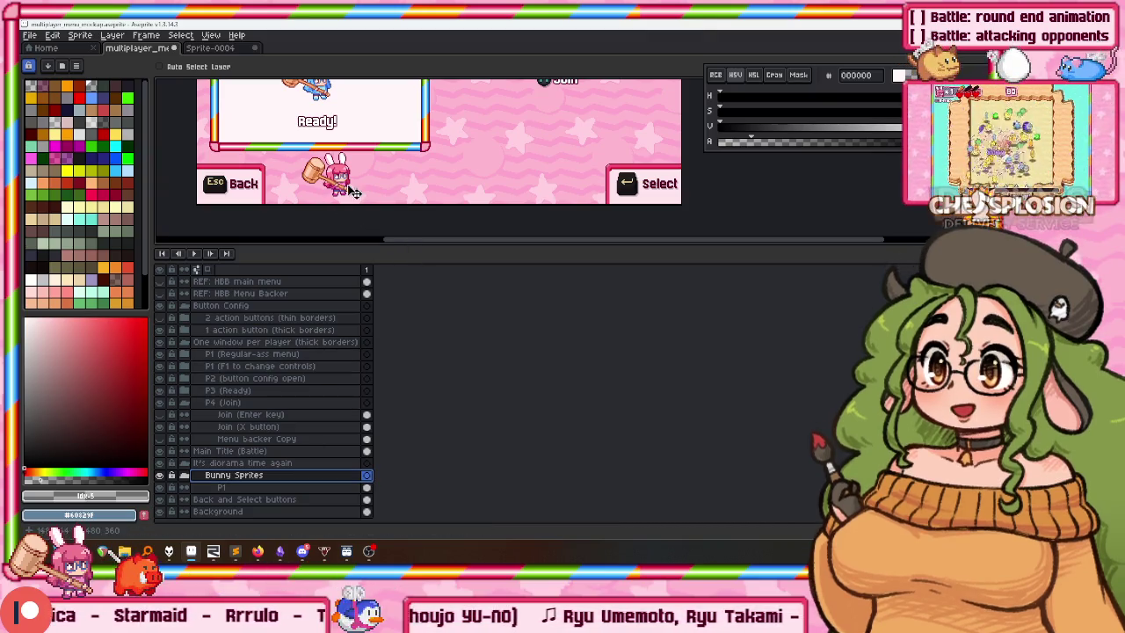
scroll(387, 193, "down", 2)
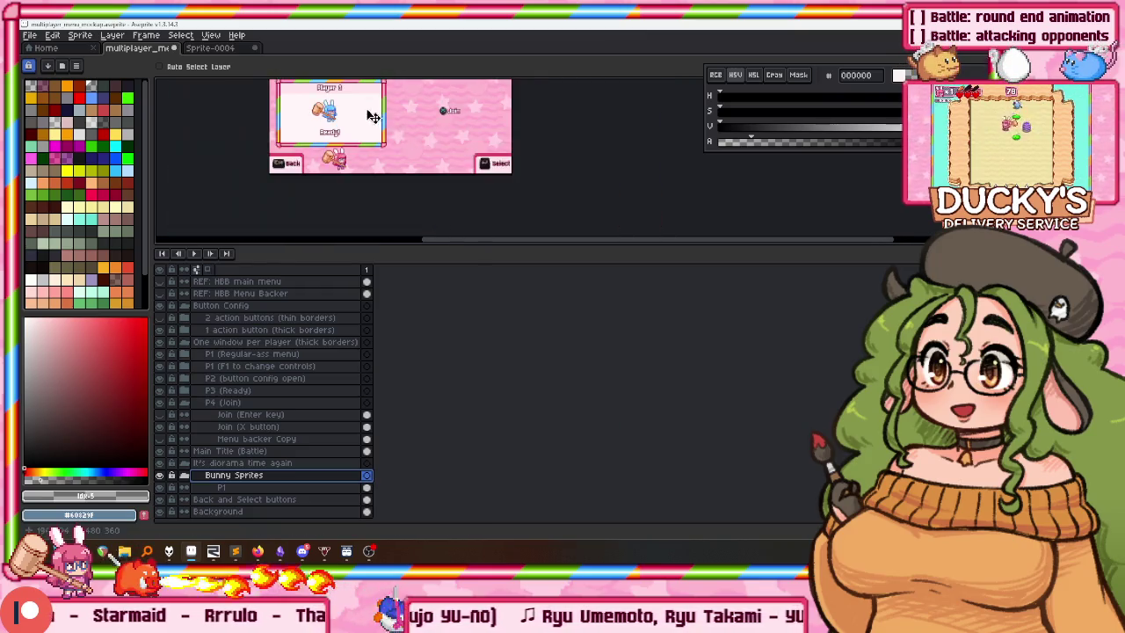
scroll(359, 192, "up", 2)
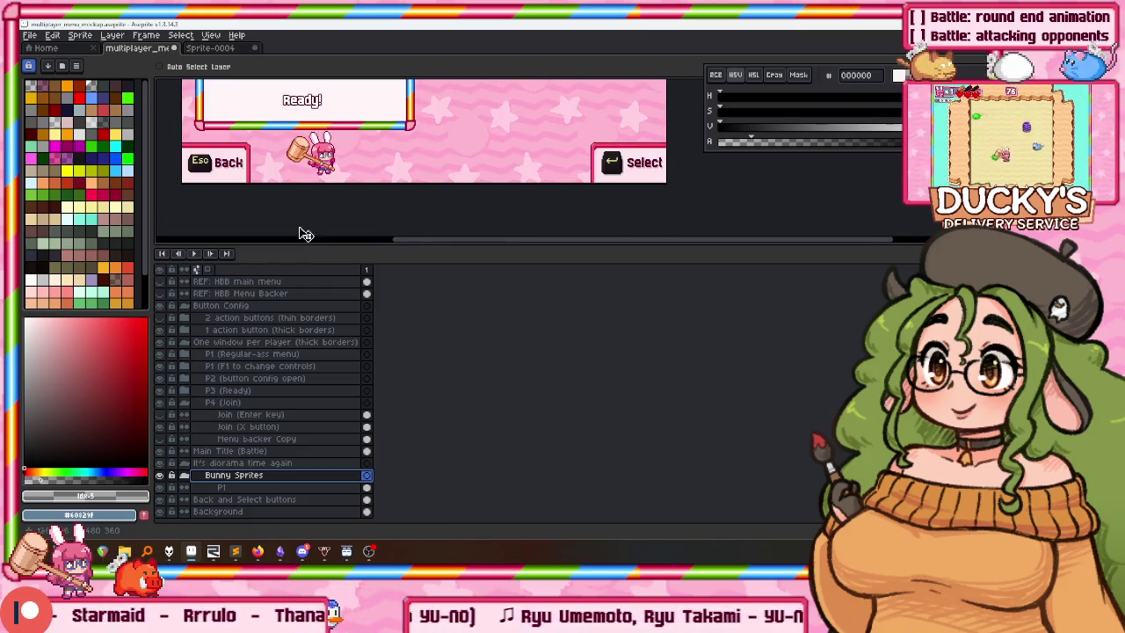
left_click(246, 489)
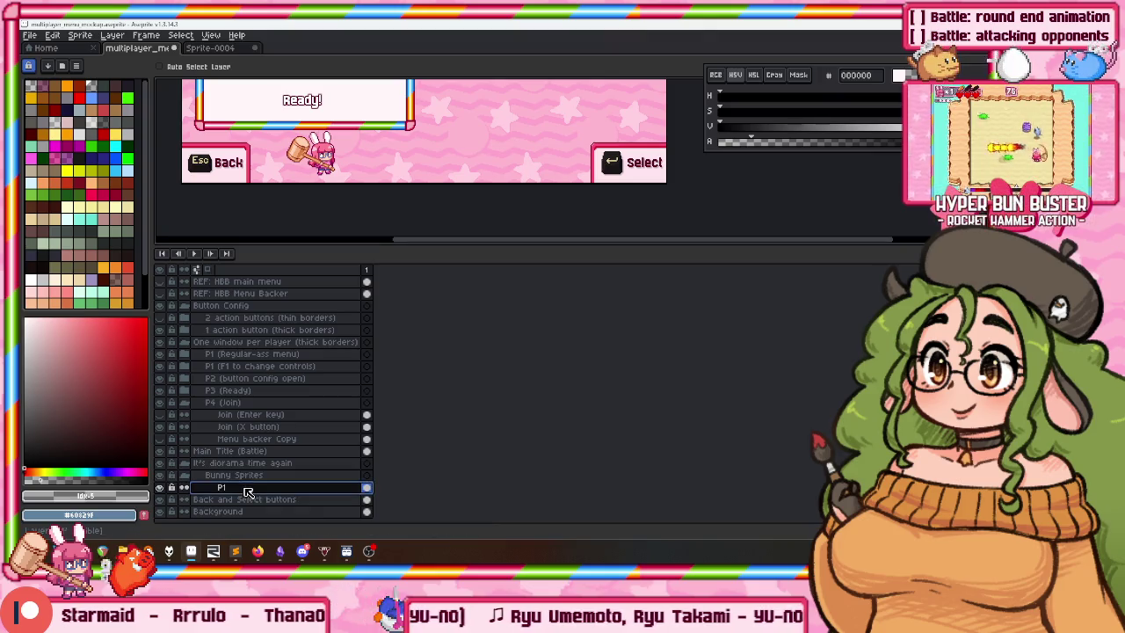
Duplicate P2's Bunnygirl Sprite layer and move the copy into Bunny Sprites above P1.
left_click(239, 378)
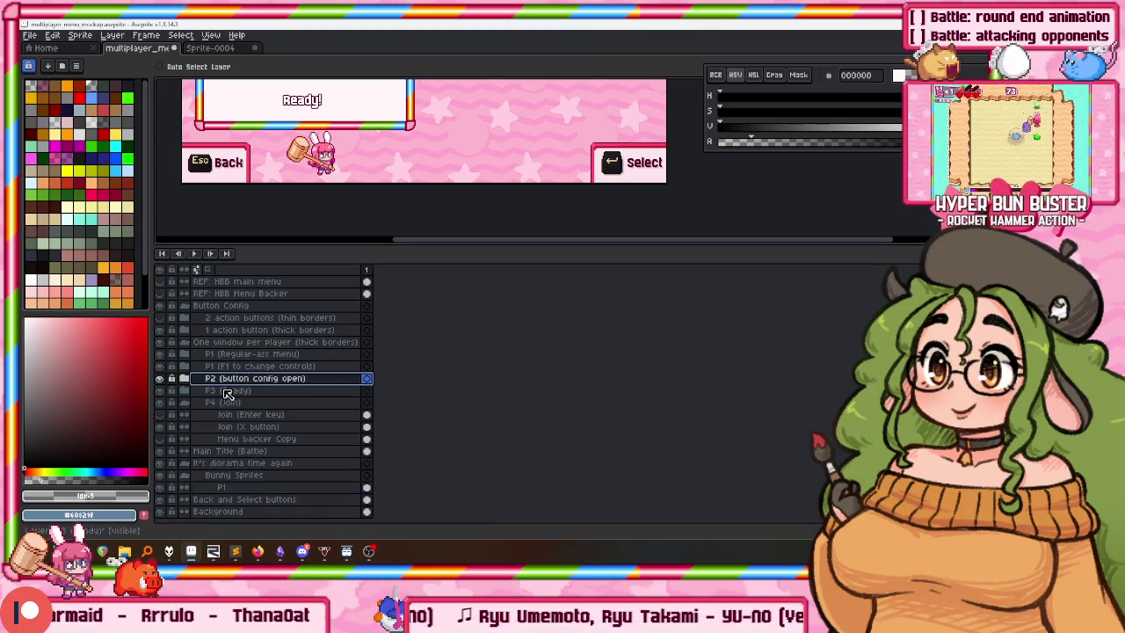
left_click(185, 392)
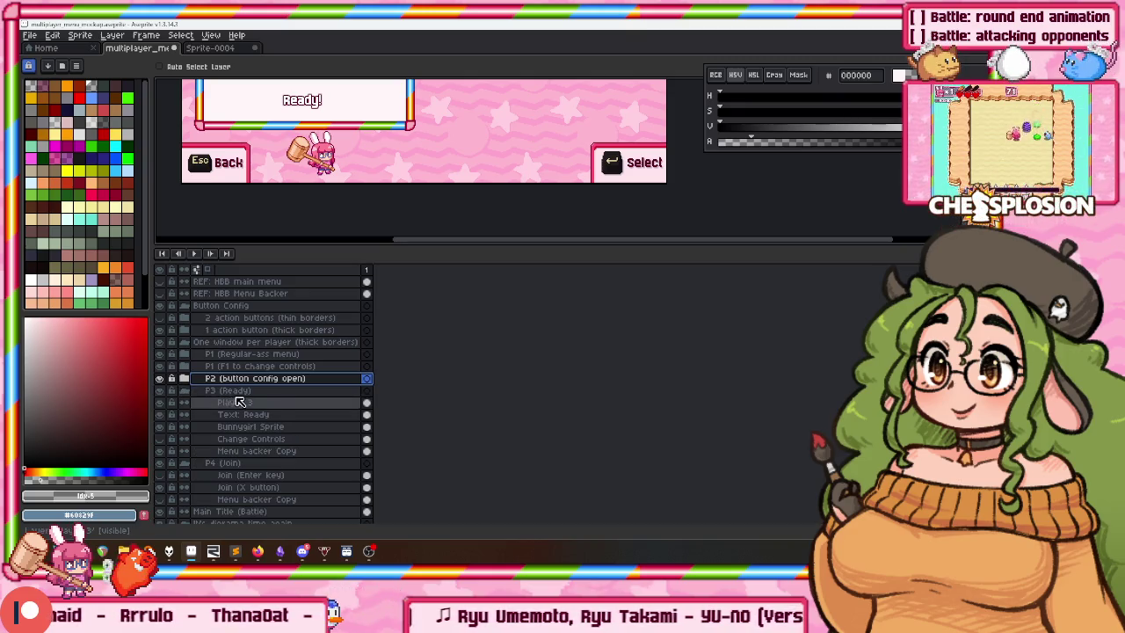
left_click(186, 390)
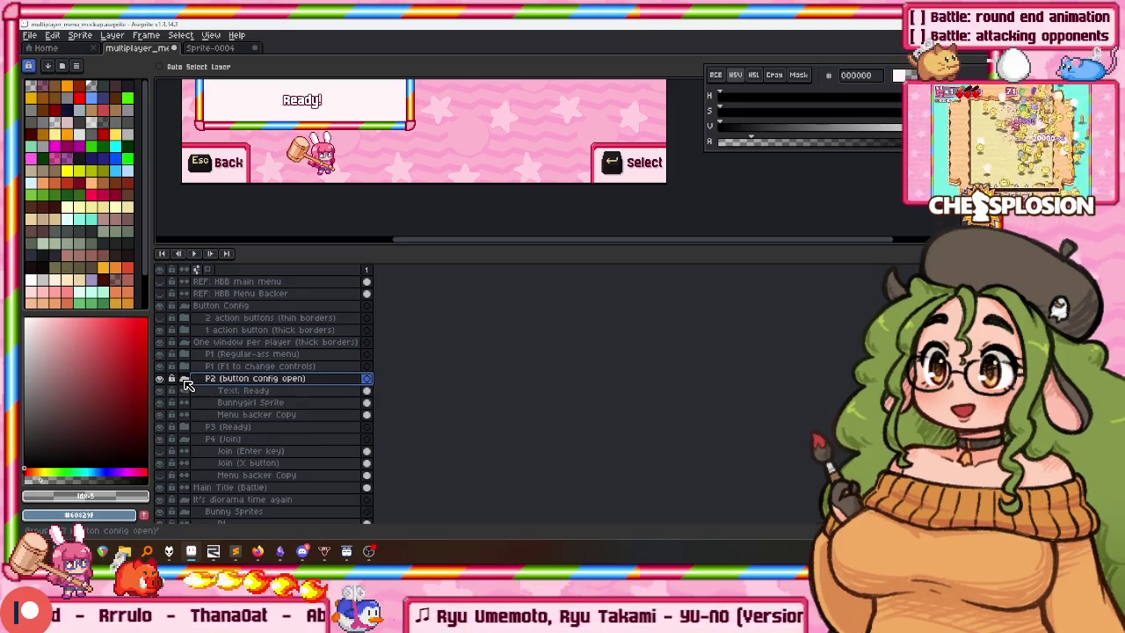
right_click(257, 406)
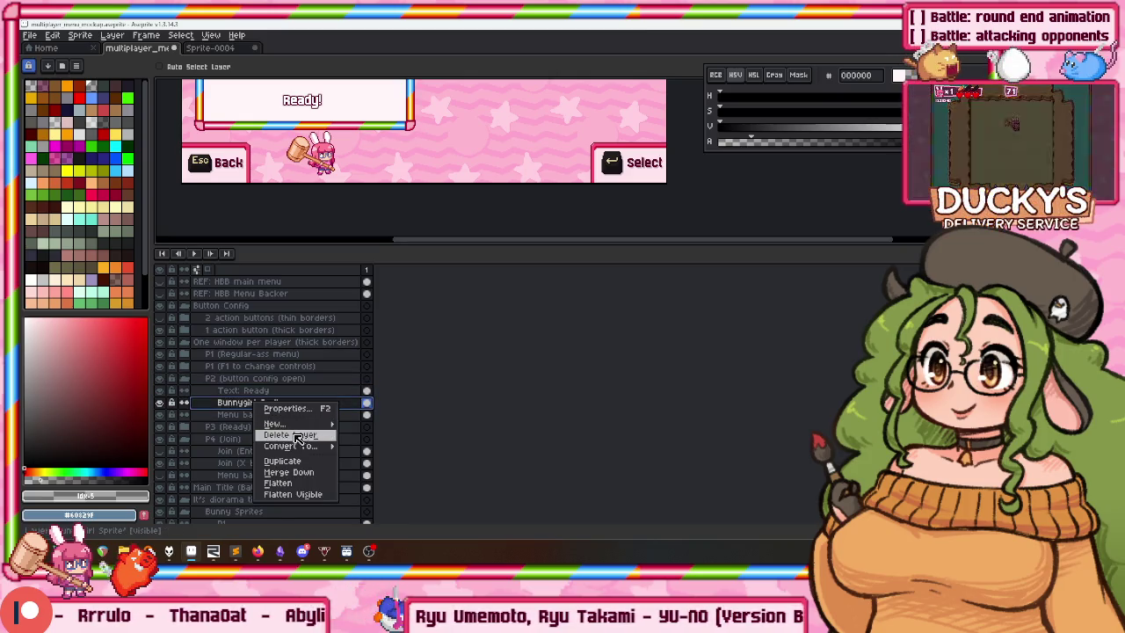
left_click(293, 464)
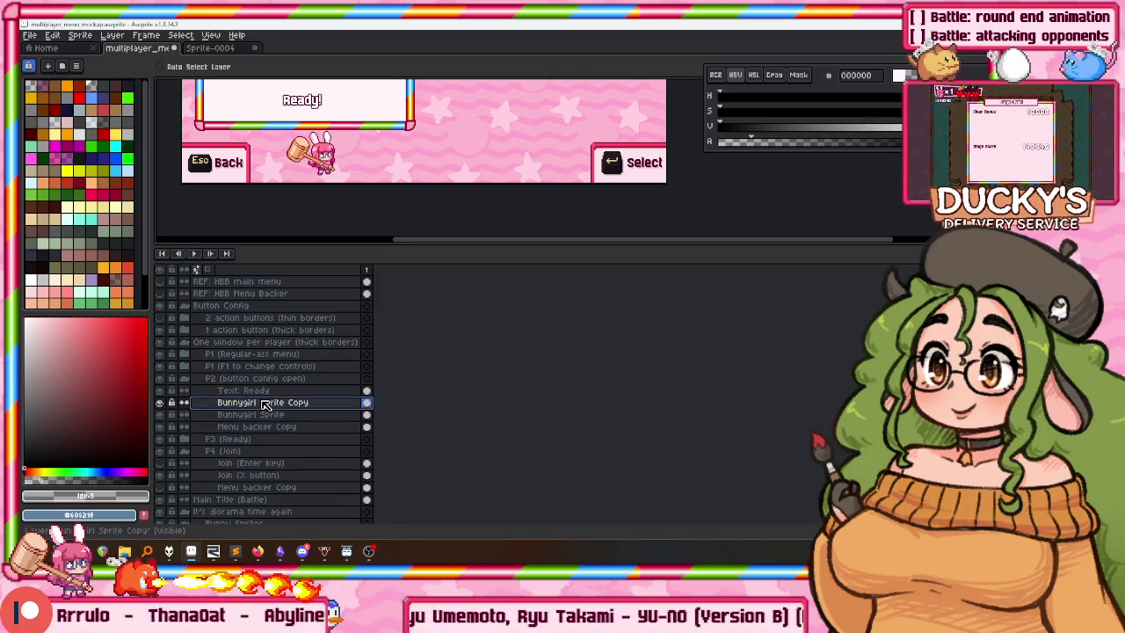
scroll(262, 439, "down", 2)
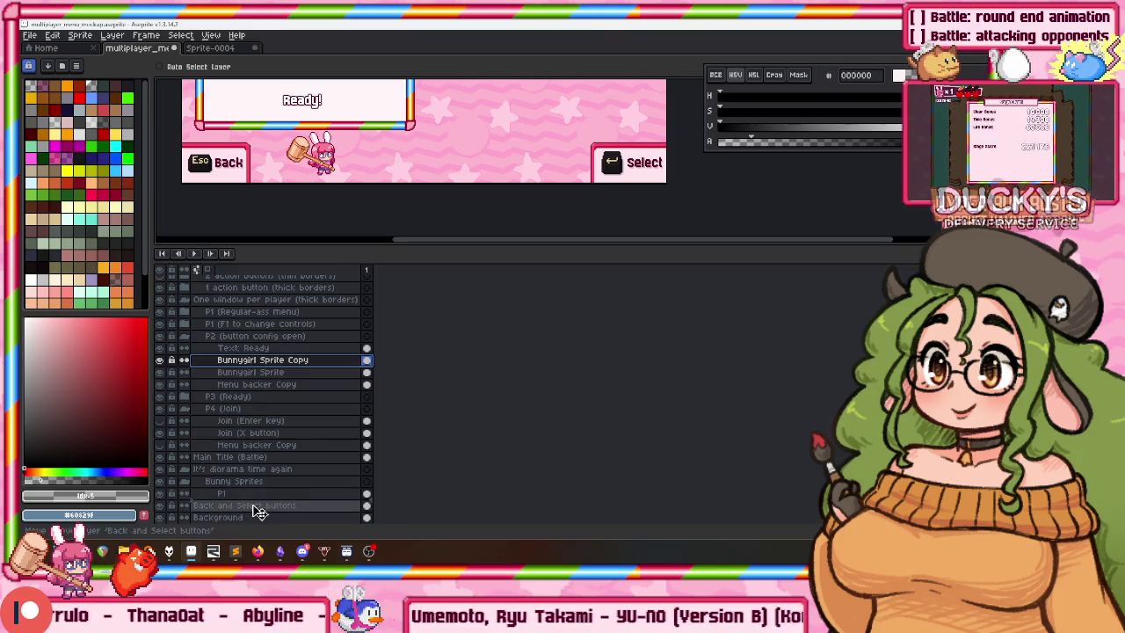
left_click_drag(266, 493, 264, 492)
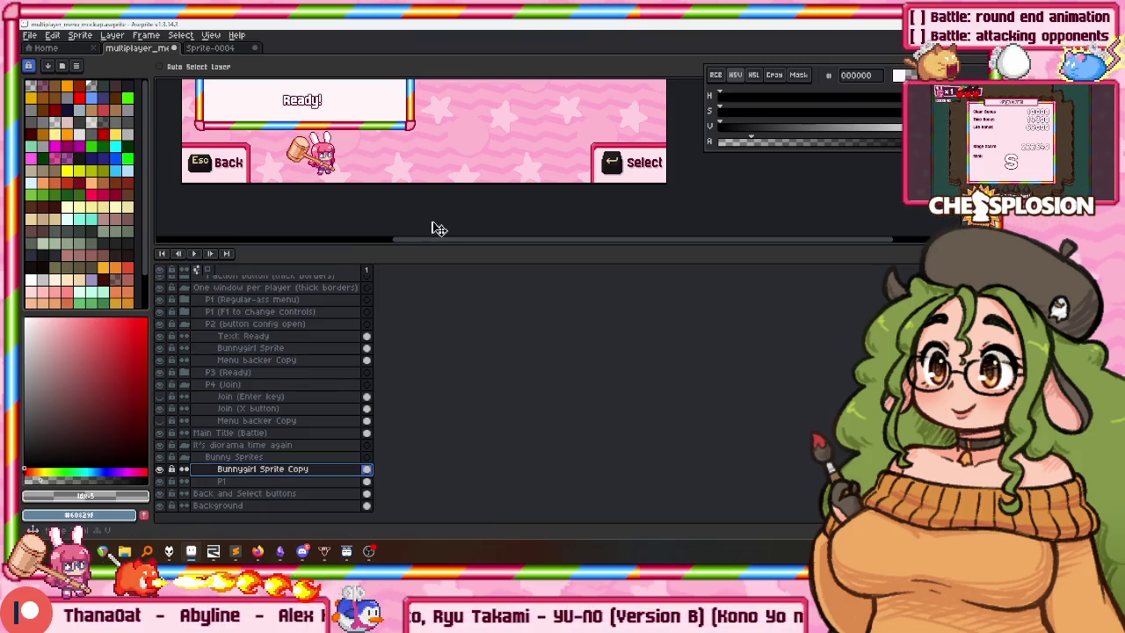
Rename the copied layer P2 and place its blue bunny right of the pink one.
scroll(430, 162, "down", 5)
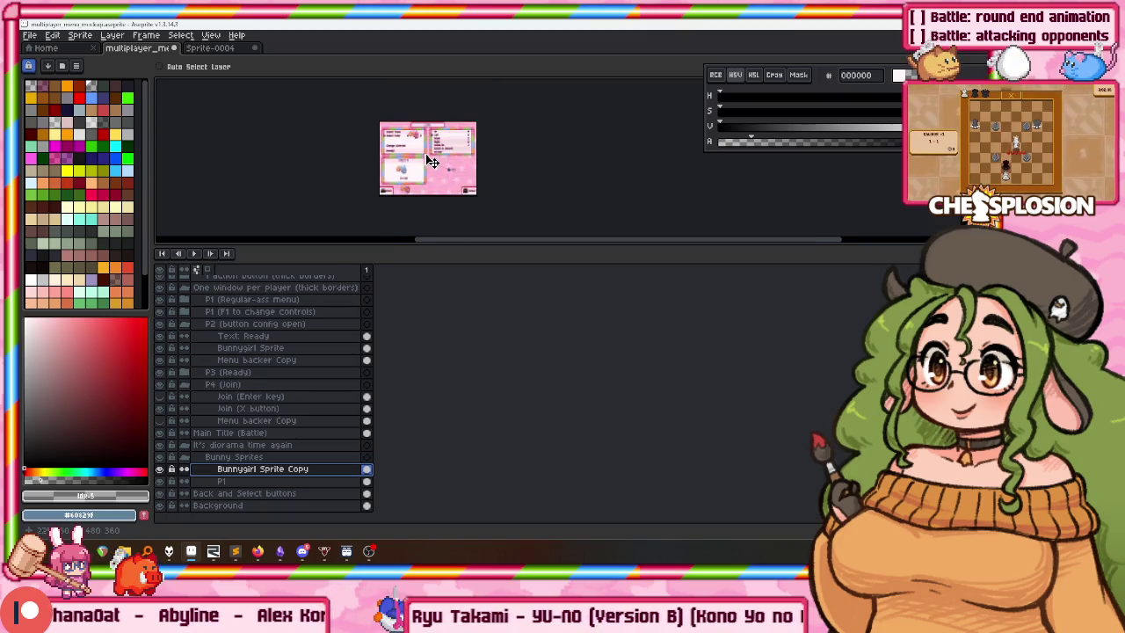
scroll(440, 183, "up", 5)
left_click_drag(444, 185, 428, 121)
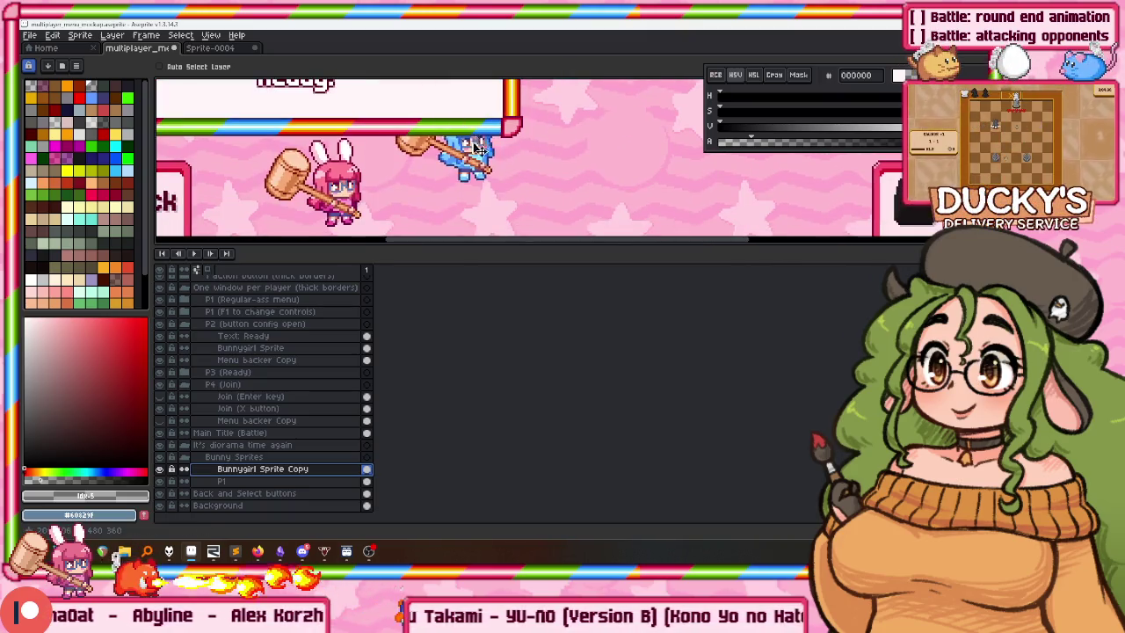
double_click(262, 470)
type("P2")
key("Return")
mouse_move(453, 189)
left_mouse_down()
mouse_move(672, 189)
mouse_move(594, 207)
mouse_move(359, 202)
mouse_move(508, 202)
left_mouse_up()
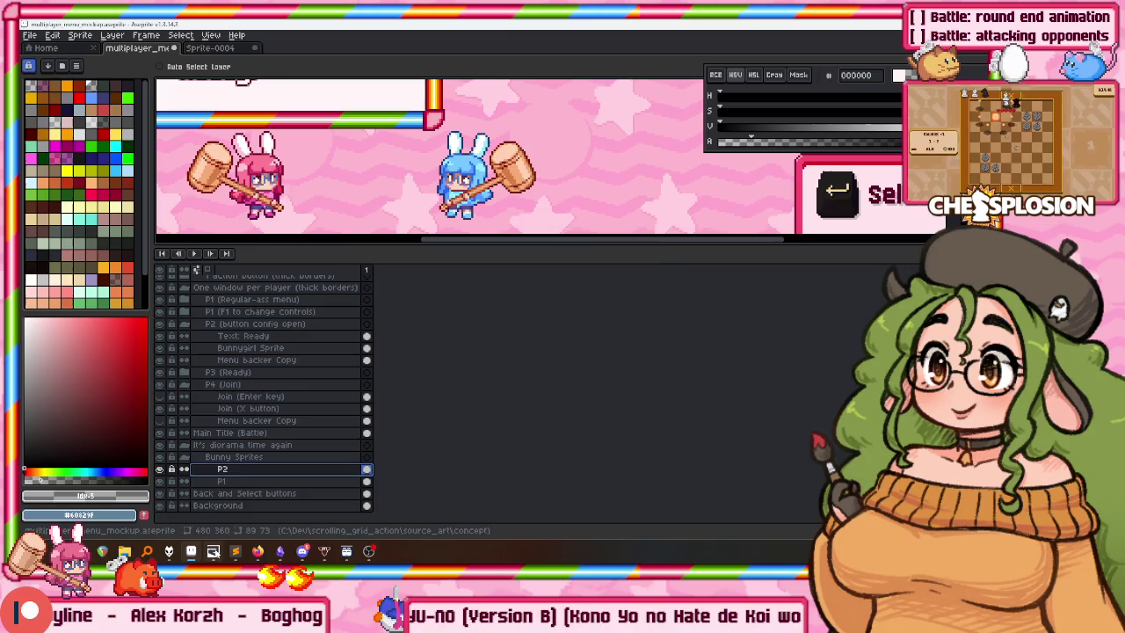
key("alt+Tab")
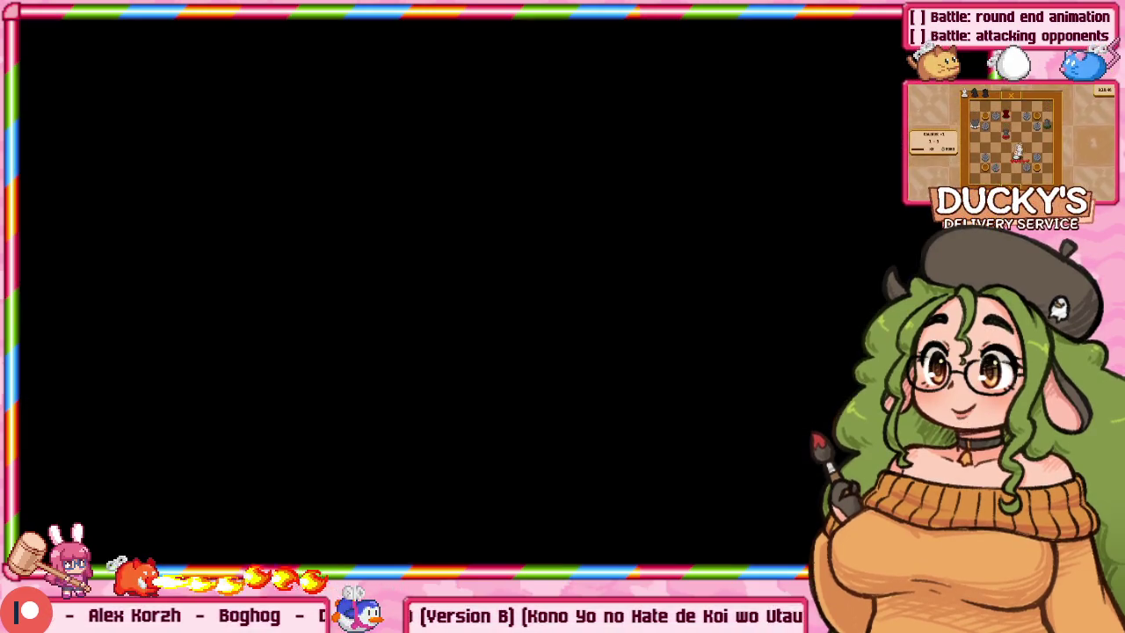
Start a 4-player Arcade game on Stage 1 (Very Hard).
key("Down")
key("Down")
key("Down")
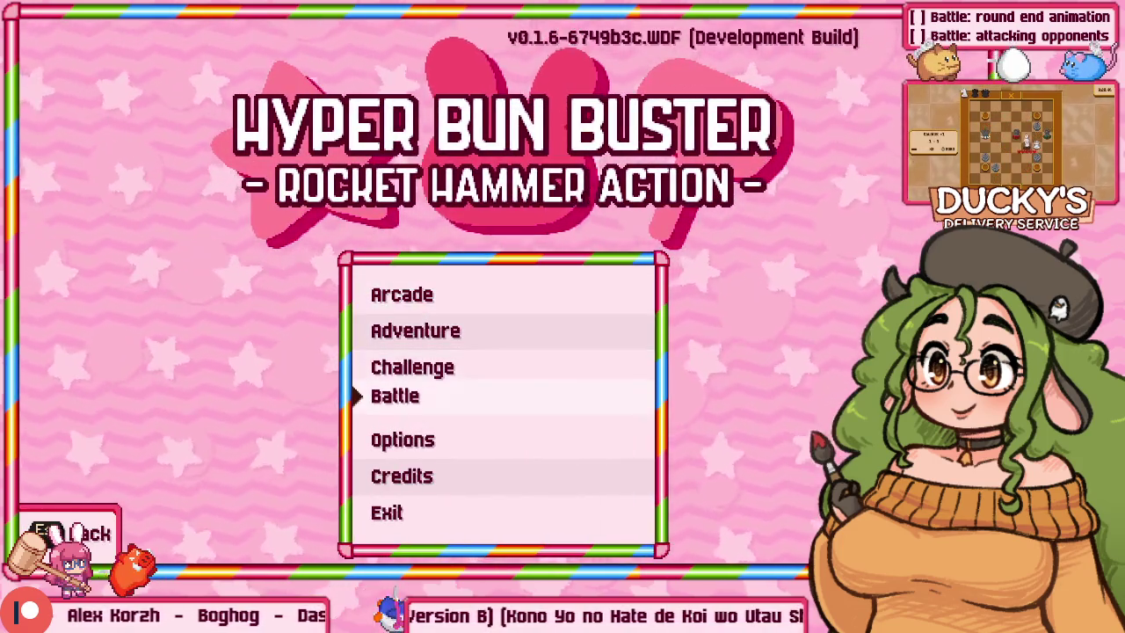
key("Up")
key("Up")
key("Return")
key("Down")
key("Down")
key("Down")
key("Down")
key("Right")
key("Right")
key("Right")
key("Escape")
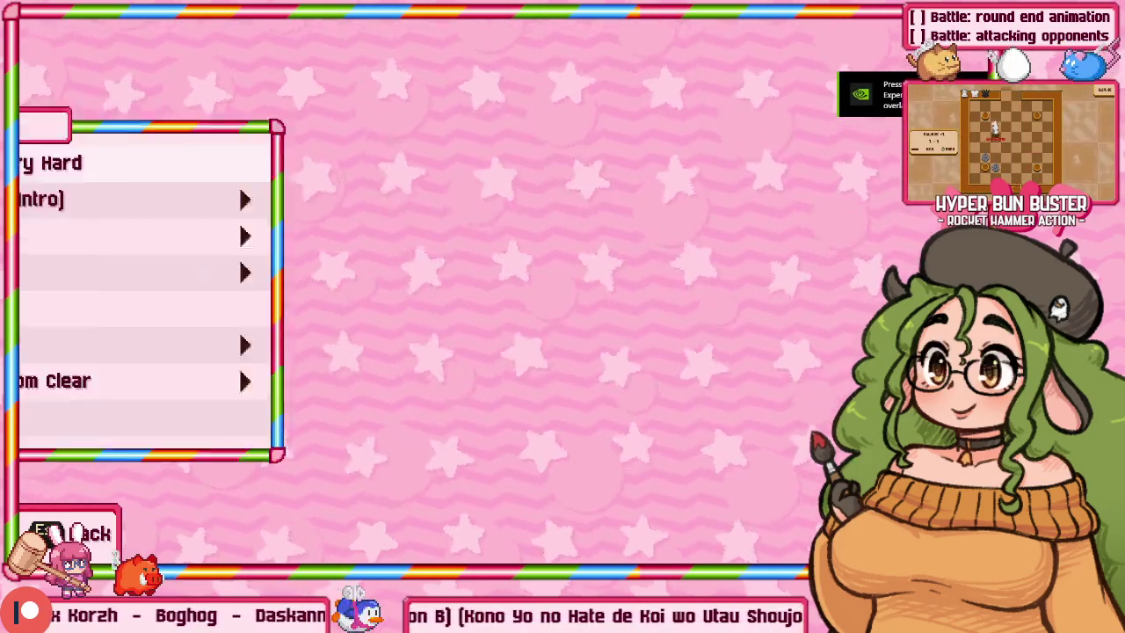
key("Return")
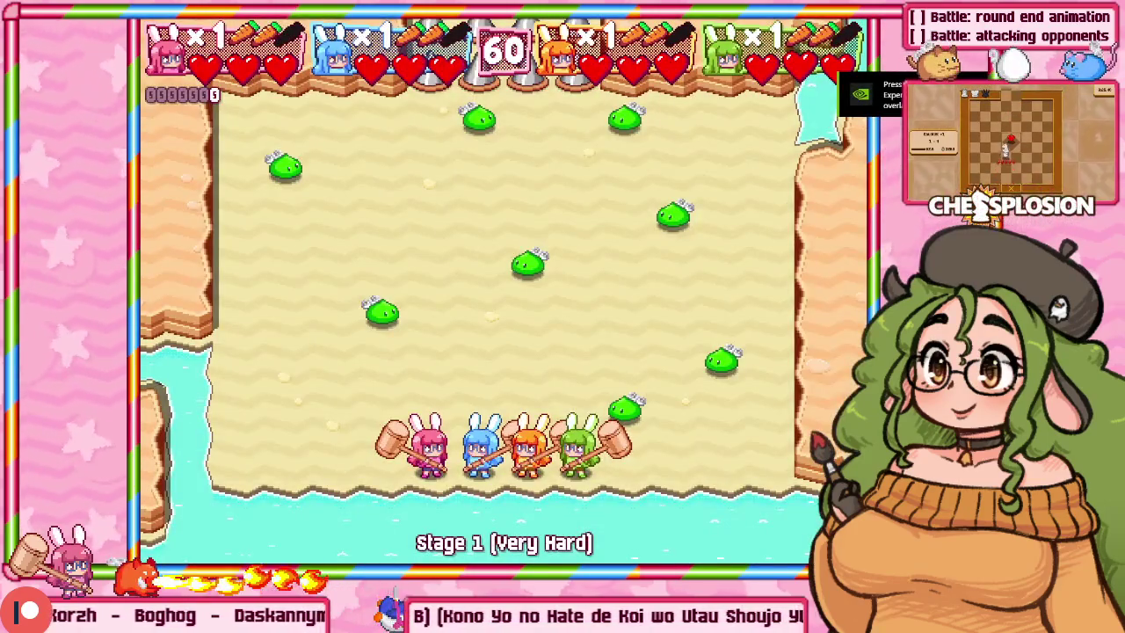
Restart the stage with Retry from the pause menu and bring up the debugger.
key("Escape")
key("Down")
key("Return")
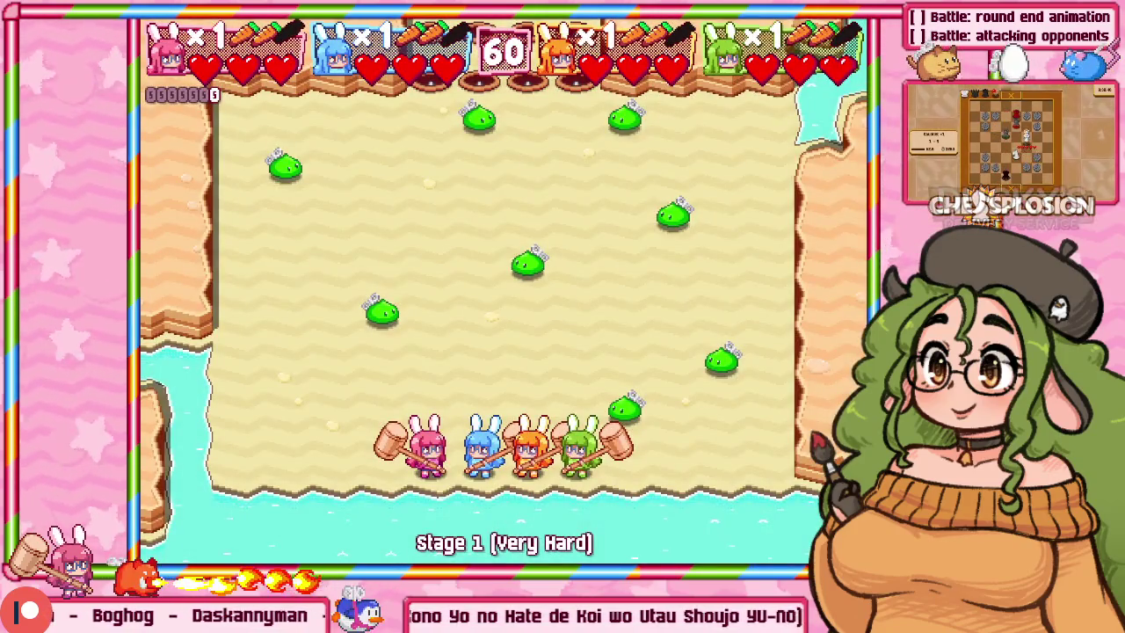
key("alt+Tab")
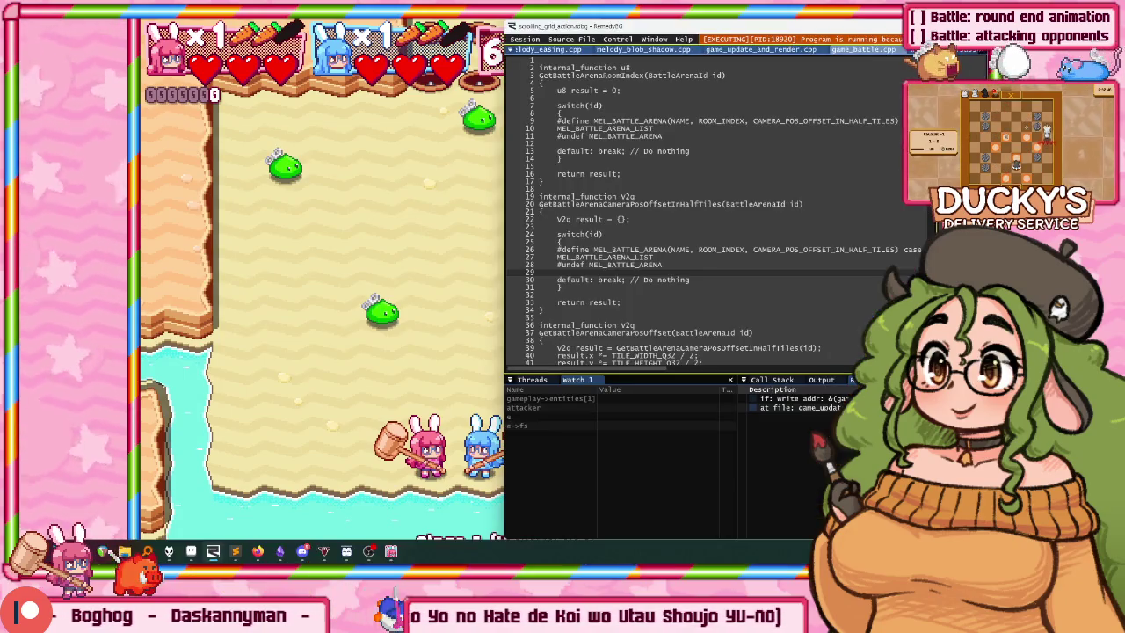
left_click(191, 552)
Paste the game screenshot as a new sprite and crop it to the orange and green bunnies.
key("ctrl+shift+v")
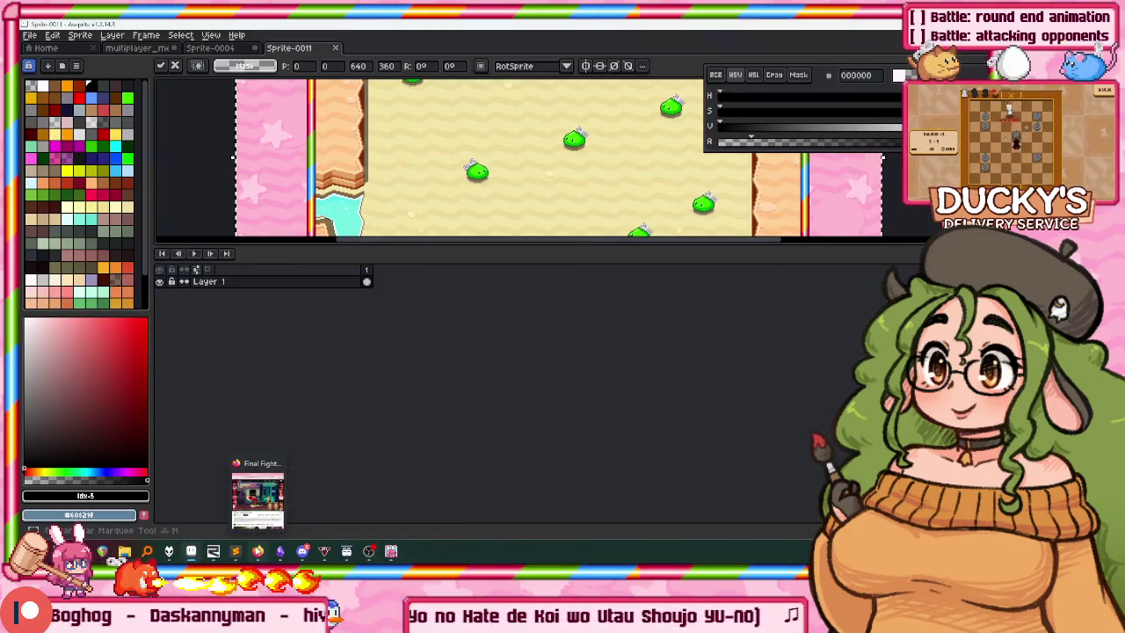
scroll(537, 186, "up", 2)
scroll(537, 185, "up", 2)
scroll(537, 186, "down", 1)
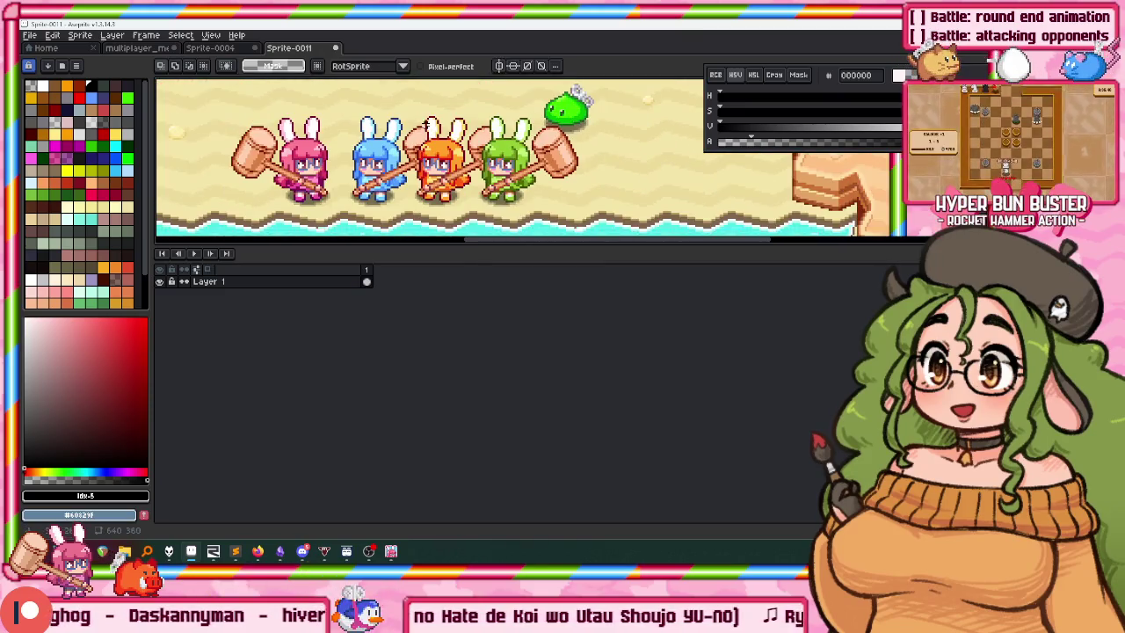
left_click_drag(418, 123, 585, 227)
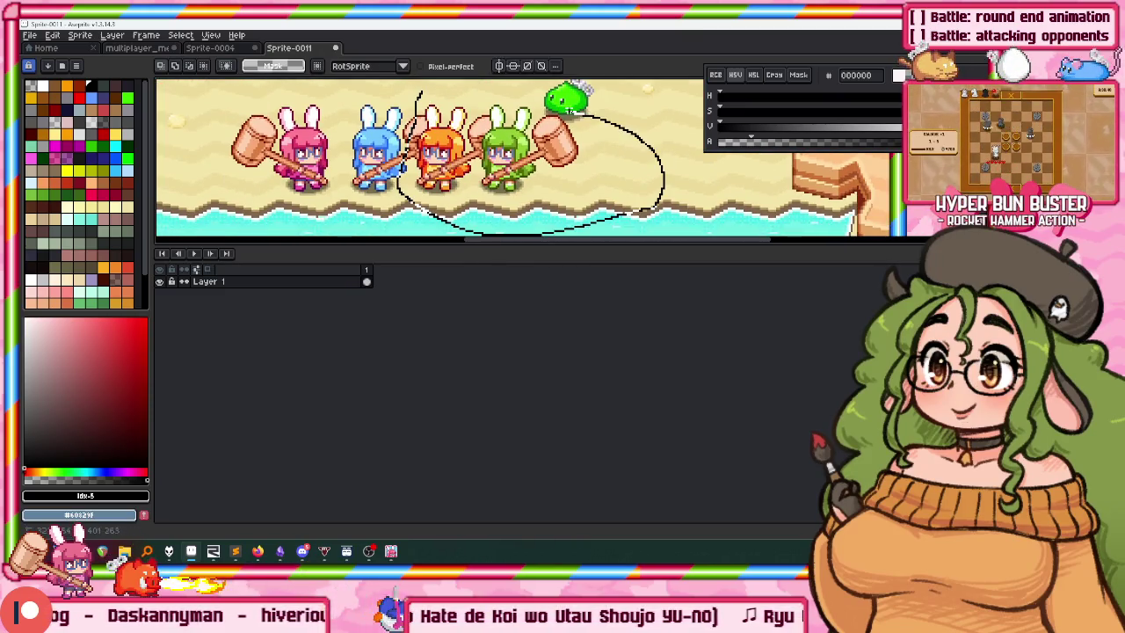
left_click_drag(573, 107, 422, 89)
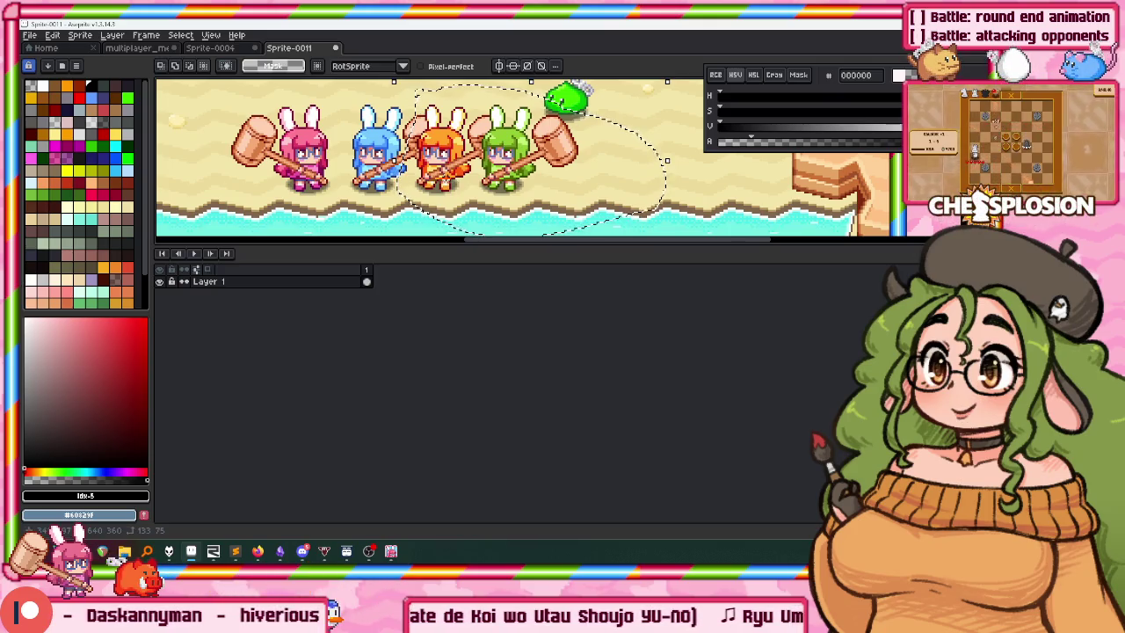
key("ctrl+shift+x")
Erase the sand background around the bunnies.
scroll(528, 158, "up", 1)
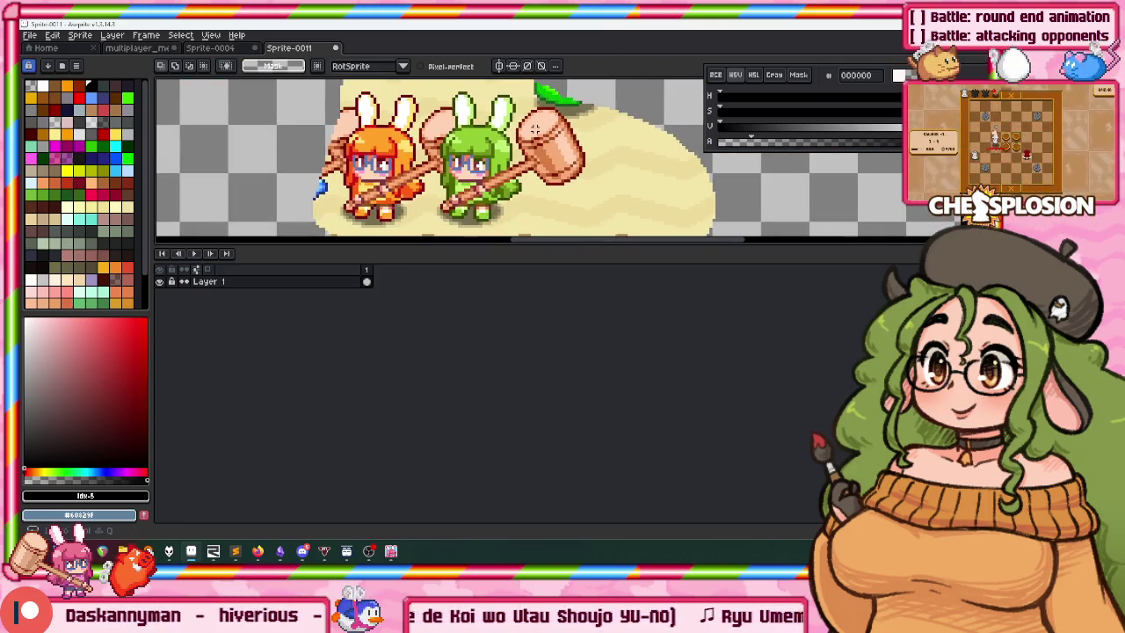
scroll(527, 158, "up", 1)
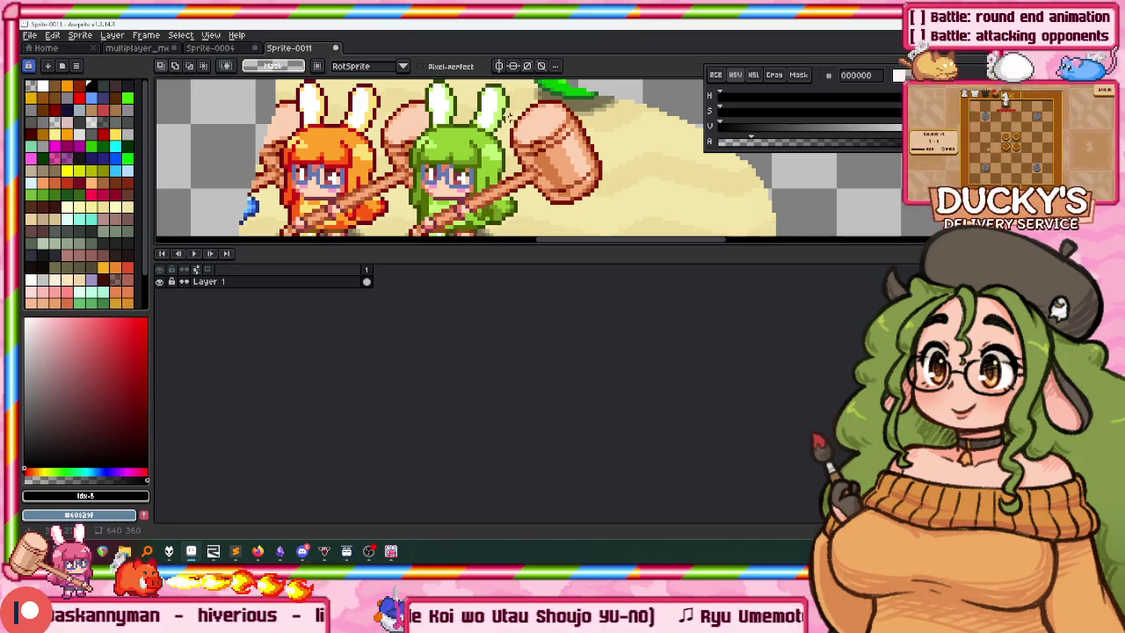
key("Delete")
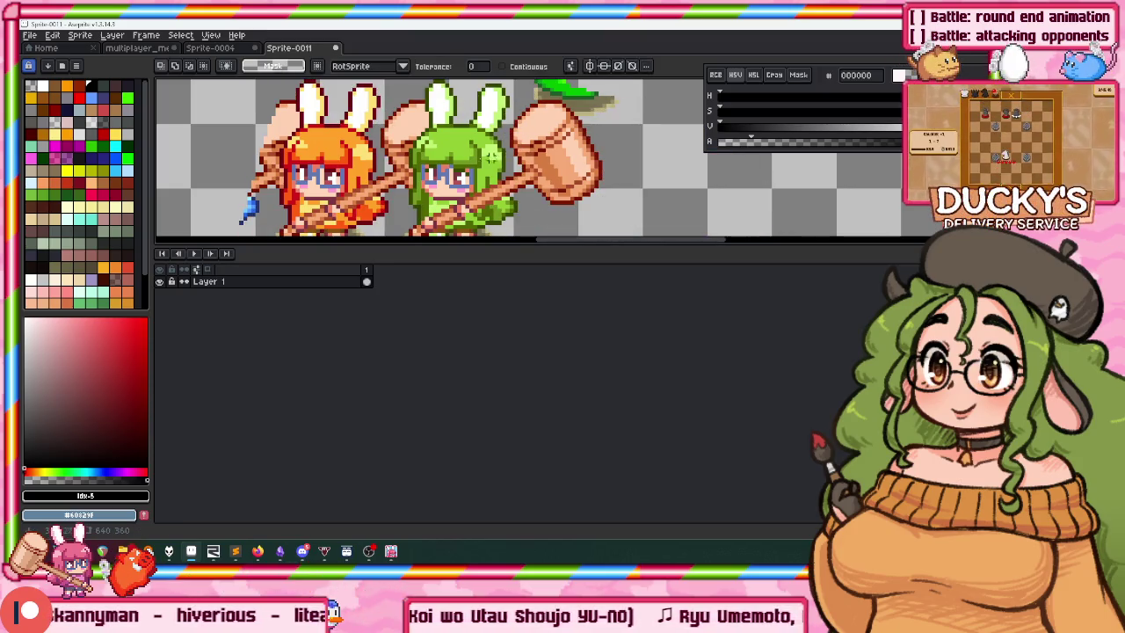
scroll(496, 153, "down", 3)
scroll(417, 147, "up", 1)
Erase the ground strip and light cyan shoreline pixels beneath the bunnies.
left_click(417, 140)
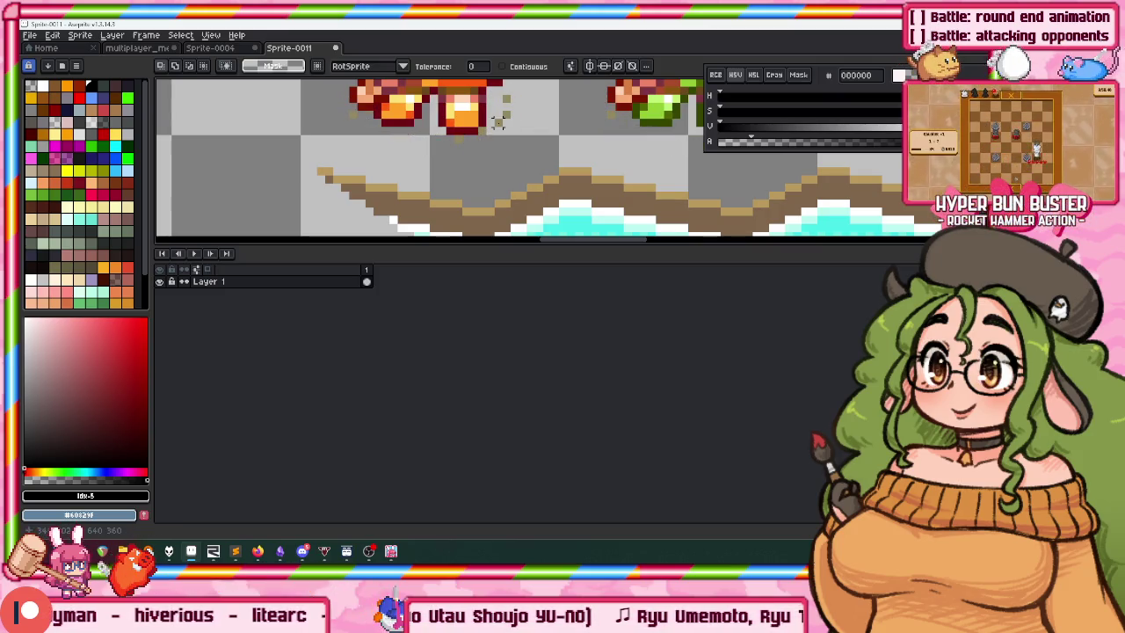
scroll(494, 132, "up", 2)
scroll(396, 169, "up", 1)
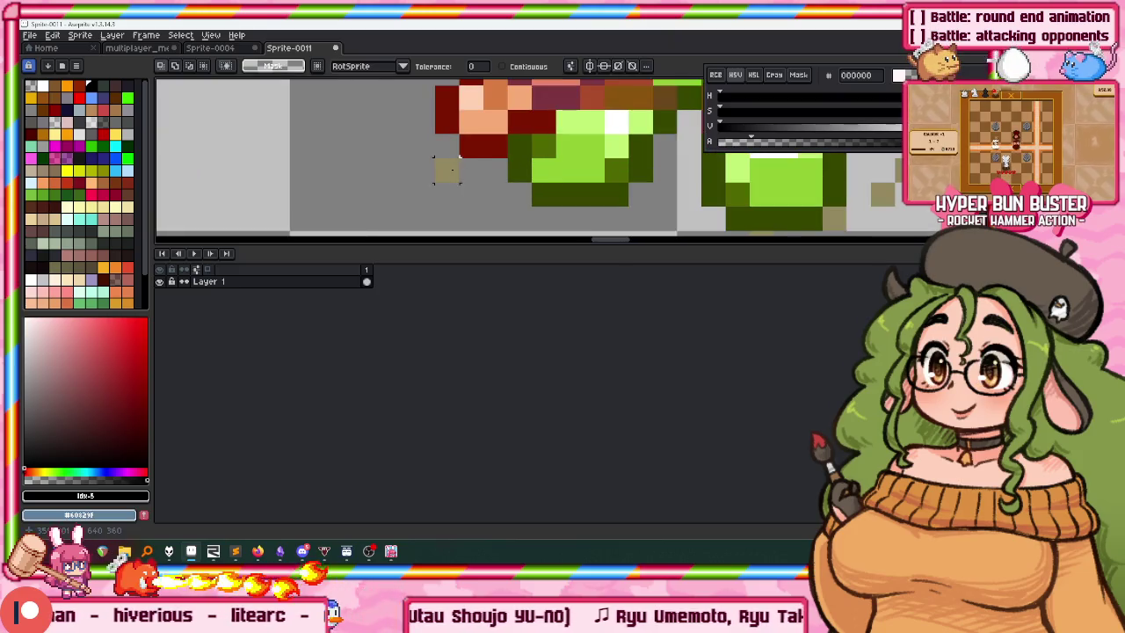
scroll(527, 150, "right", 3)
scroll(509, 96, "down", 5)
scroll(509, 97, "up", 2)
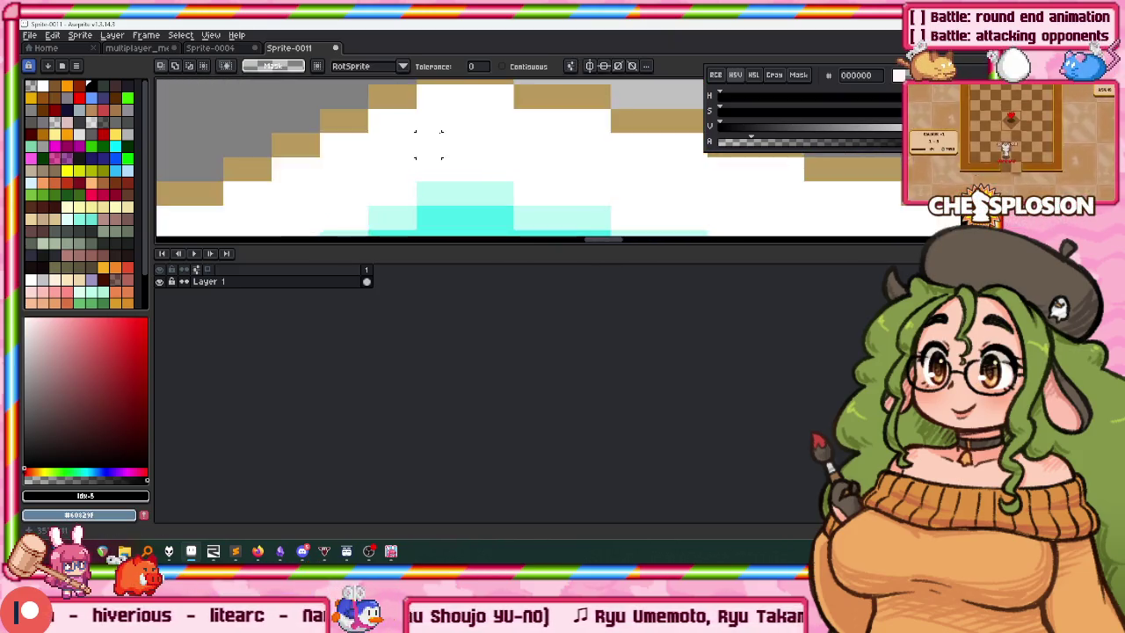
scroll(509, 96, "down", 4)
left_click(463, 176)
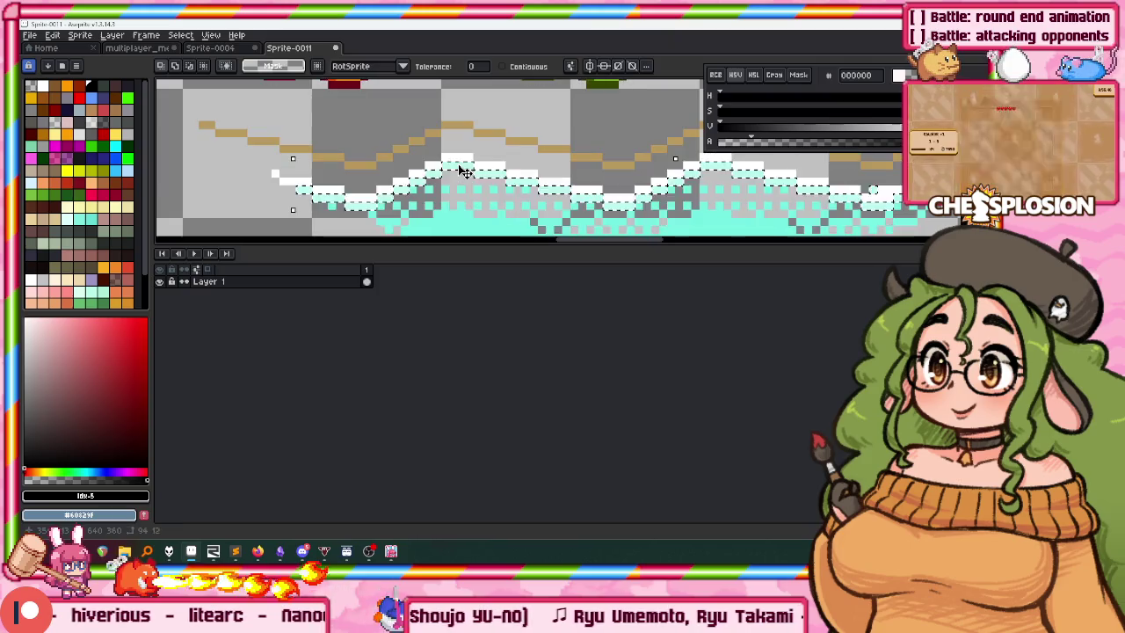
key("ctrl+d")
scroll(458, 153, "up", 1)
scroll(458, 154, "up", 1)
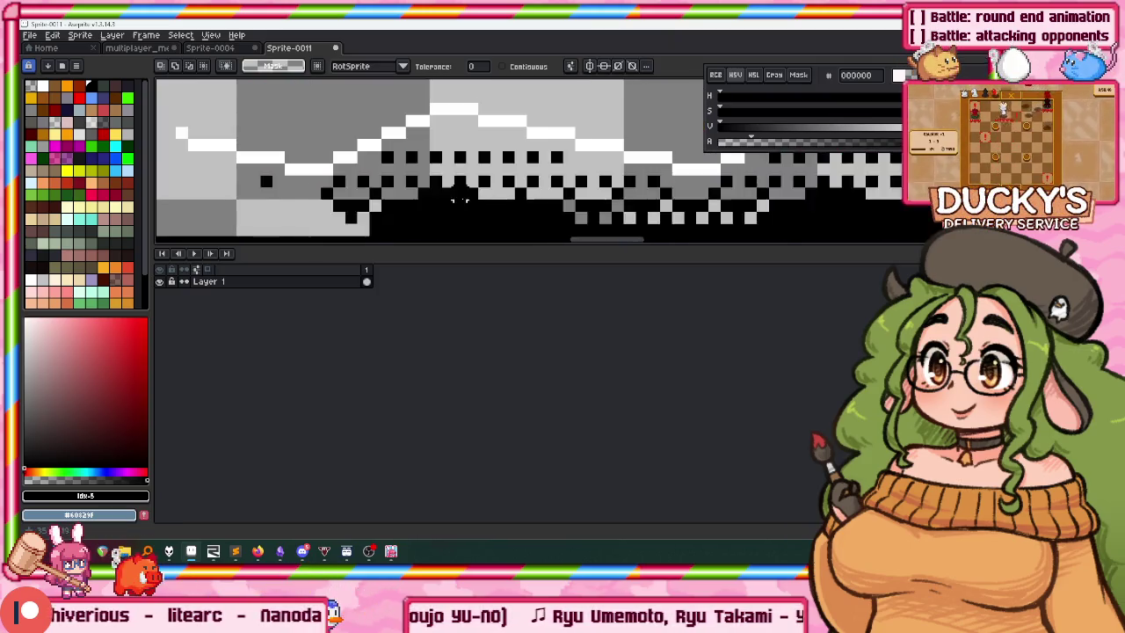
scroll(464, 185, "down", 1)
scroll(414, 163, "down", 1)
scroll(414, 168, "down", 1)
scroll(378, 165, "up", 1)
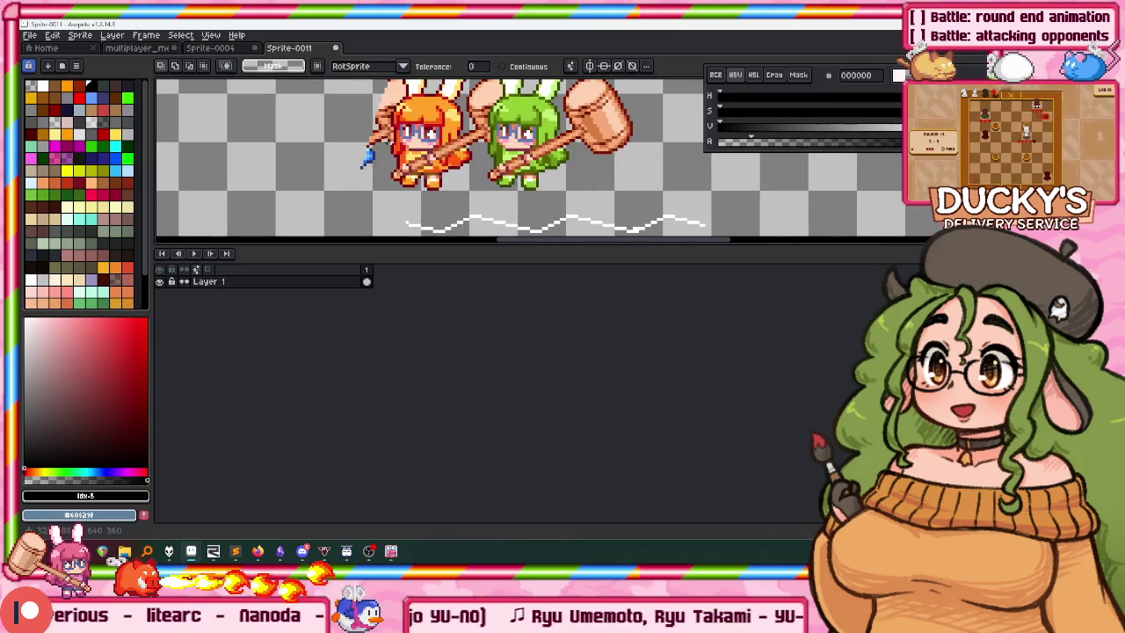
scroll(376, 167, "up", 1)
scroll(373, 169, "up", 1)
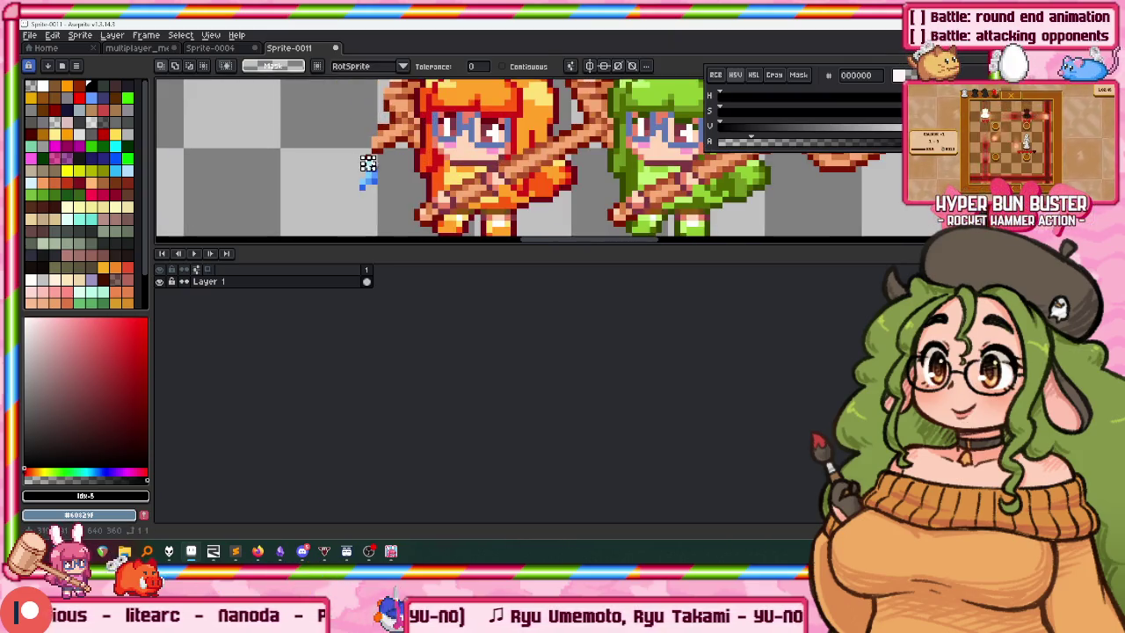
scroll(375, 178, "down", 2)
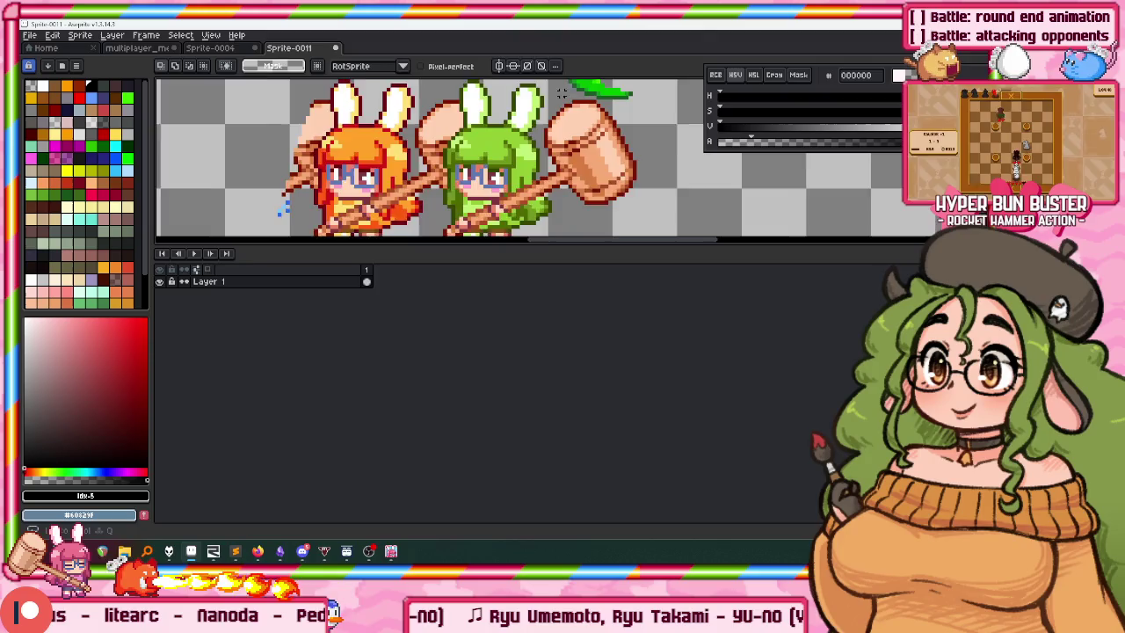
Delete the stray green leaf and place a copy of the big hammer onto the orange bunny.
left_click_drag(561, 92, 545, 120)
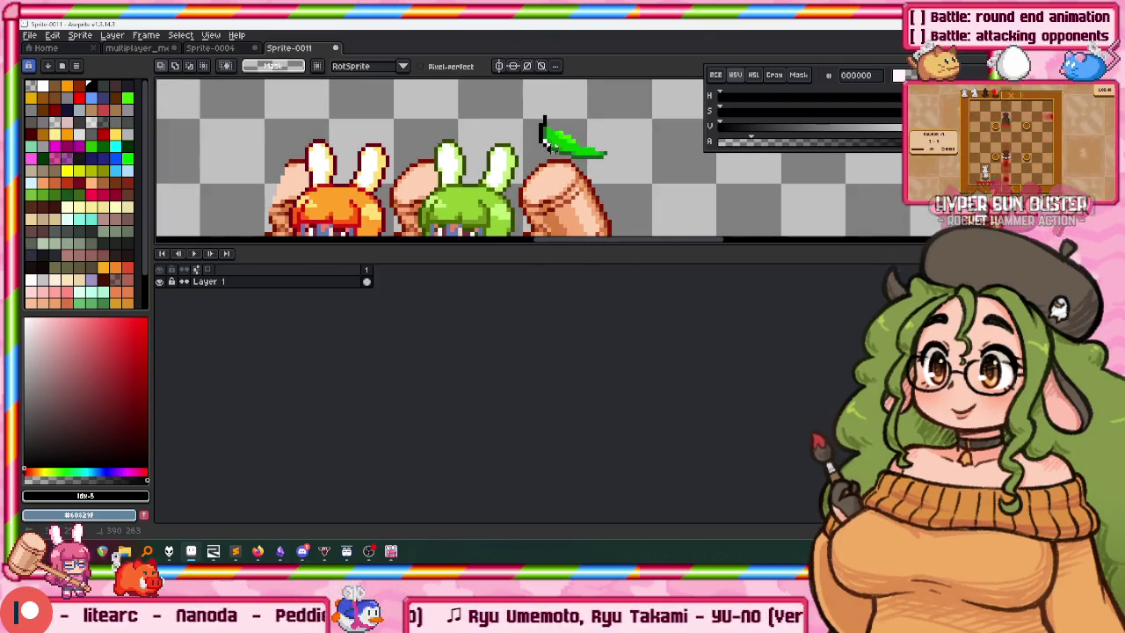
key("ctrl+z")
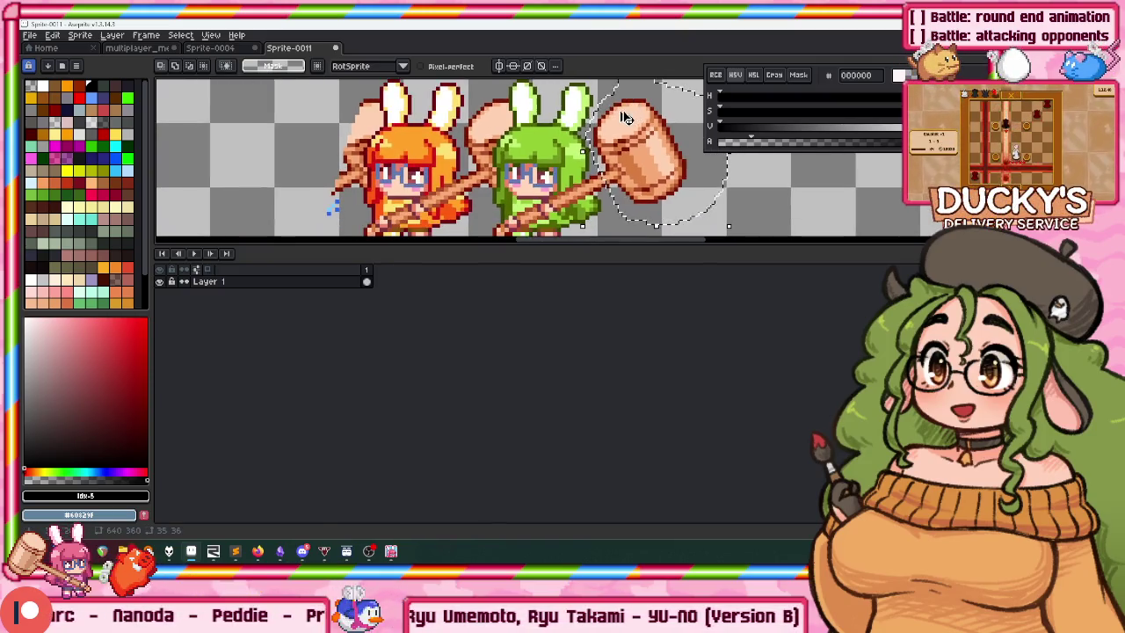
scroll(525, 114, "up", 1)
left_click_drag(616, 172, 496, 170)
scroll(497, 170, "up", 1)
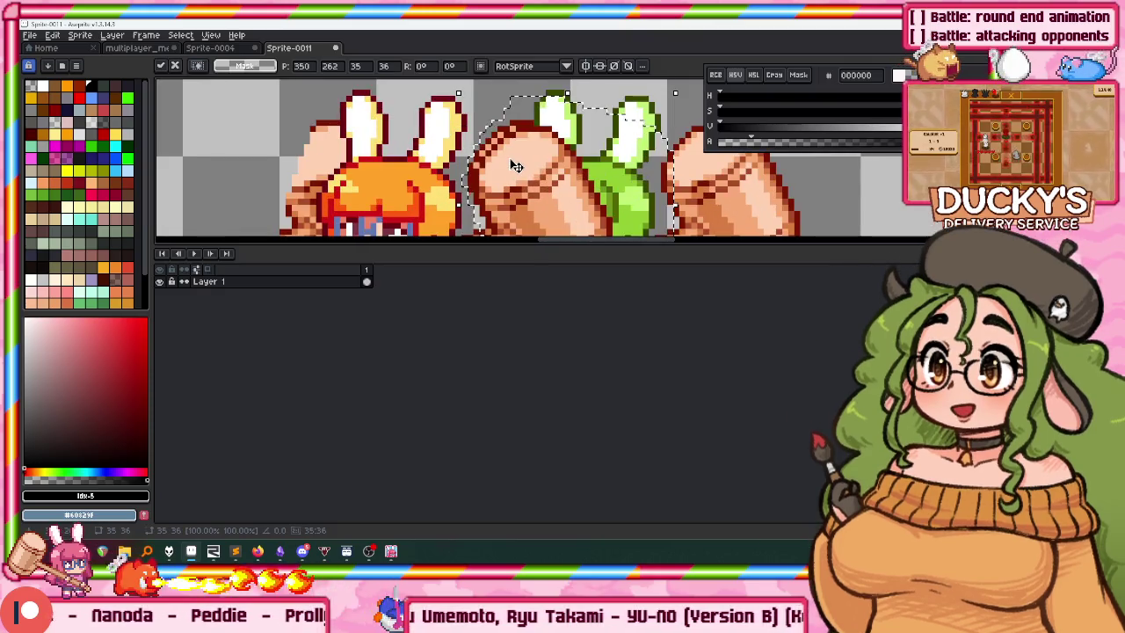
key("Return")
Inspect the orange bunny up close, undoing an accidental black rectangle beside its face.
scroll(473, 110, "down", 1)
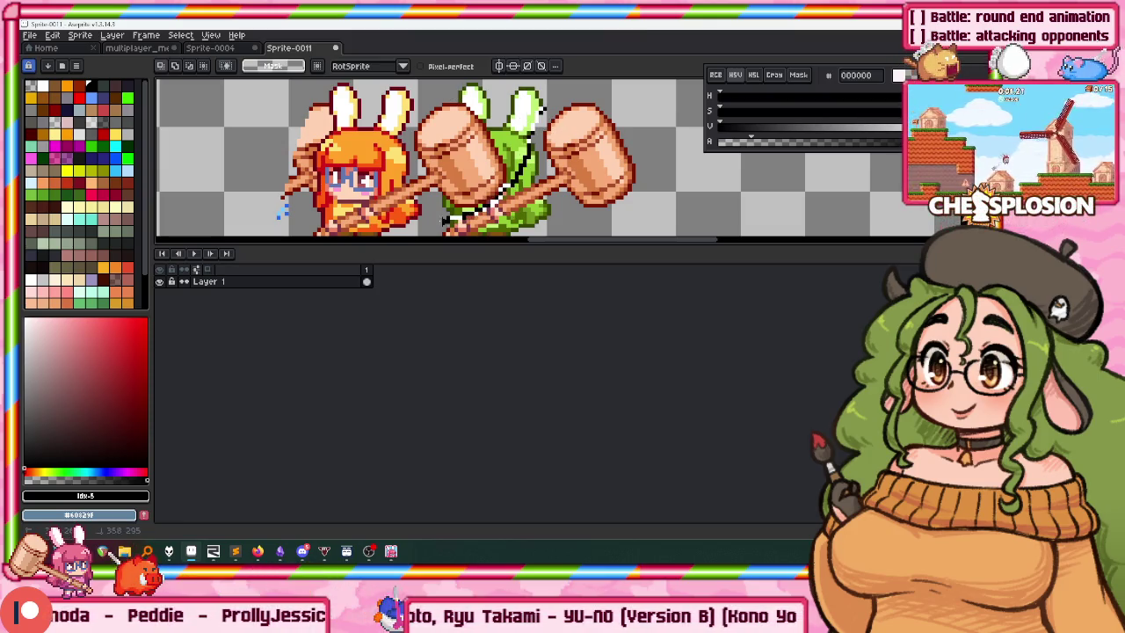
scroll(444, 220, "down", 1)
scroll(492, 185, "down", 1)
scroll(580, 145, "down", 2)
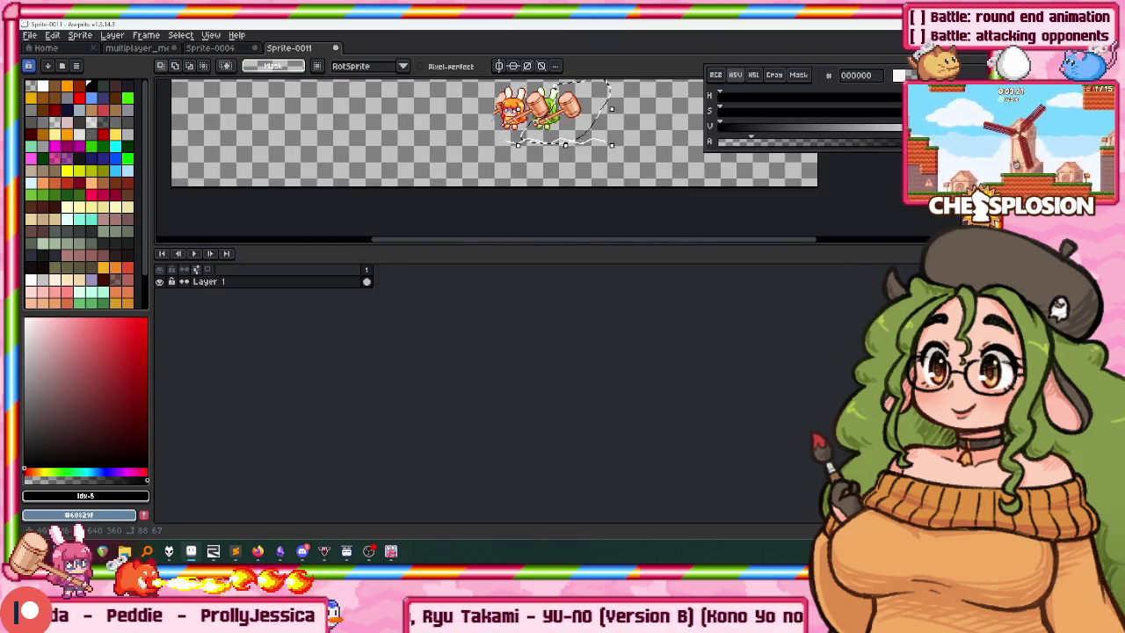
scroll(581, 145, "up", 3)
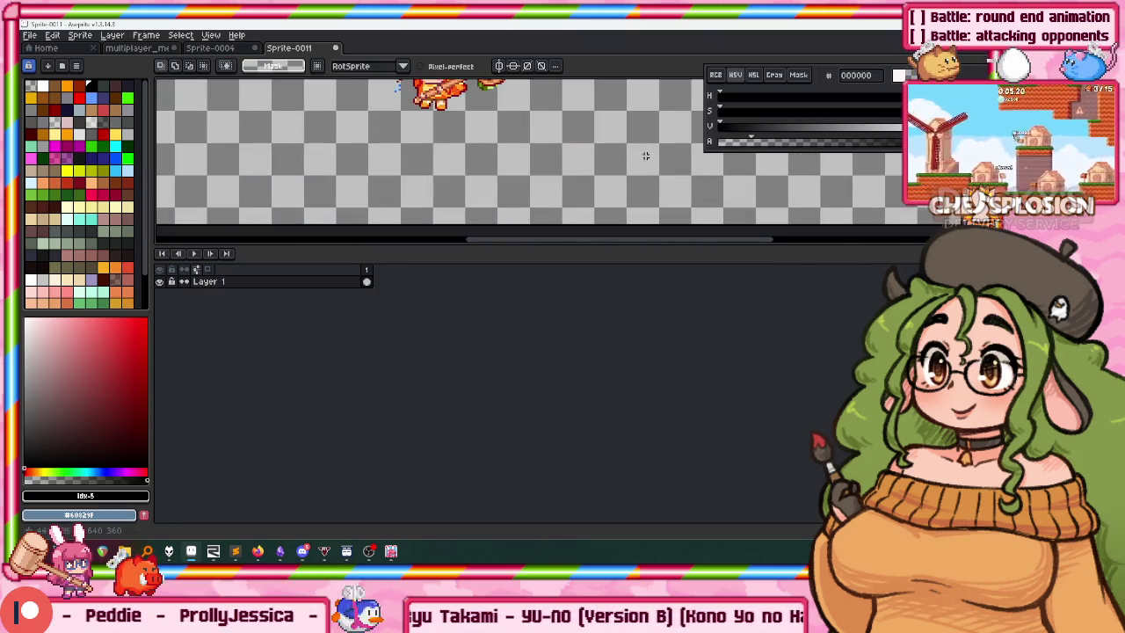
scroll(631, 161, "down", 3)
scroll(475, 180, "up", 1)
scroll(502, 190, "down", 1)
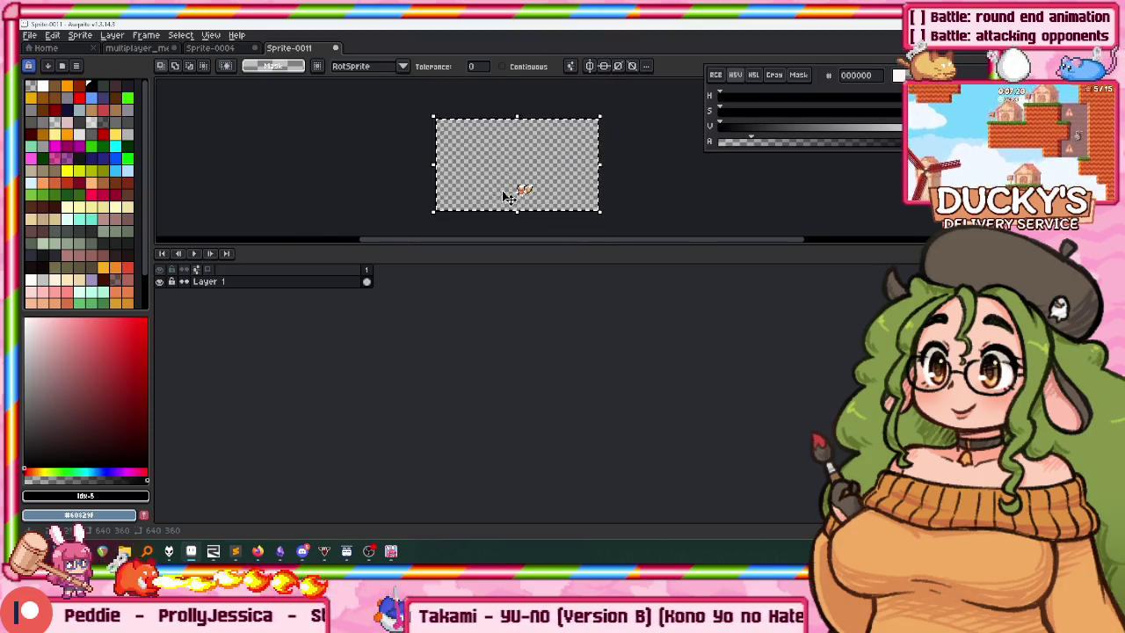
scroll(527, 176, "up", 4)
scroll(536, 176, "down", 1)
key("b")
scroll(532, 189, "up", 1)
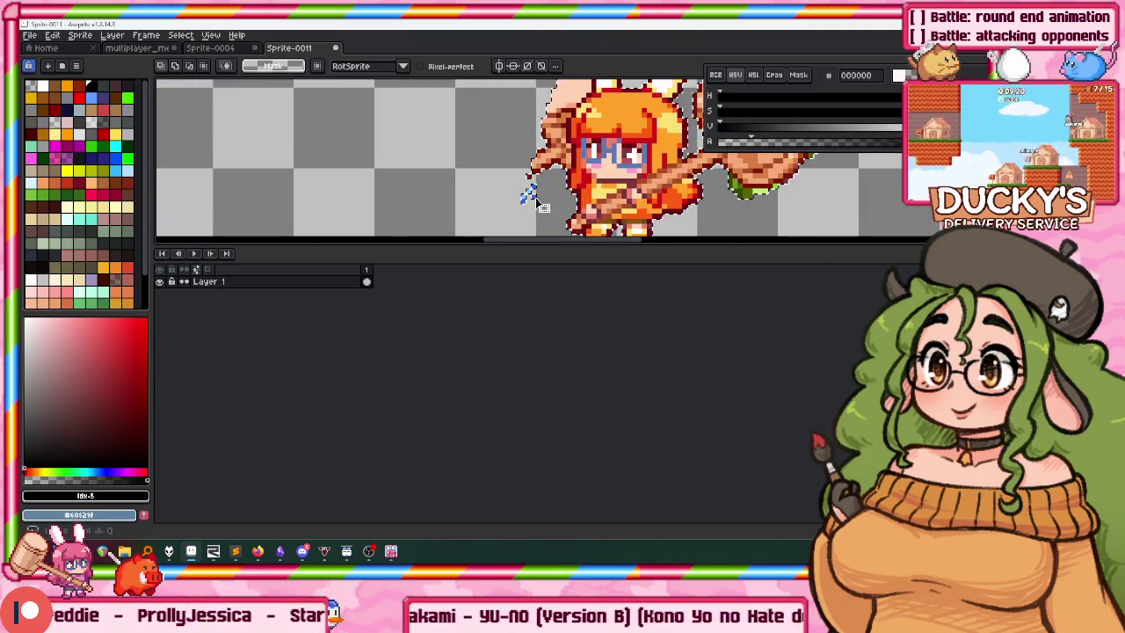
scroll(519, 197, "up", 1)
scroll(506, 195, "down", 1)
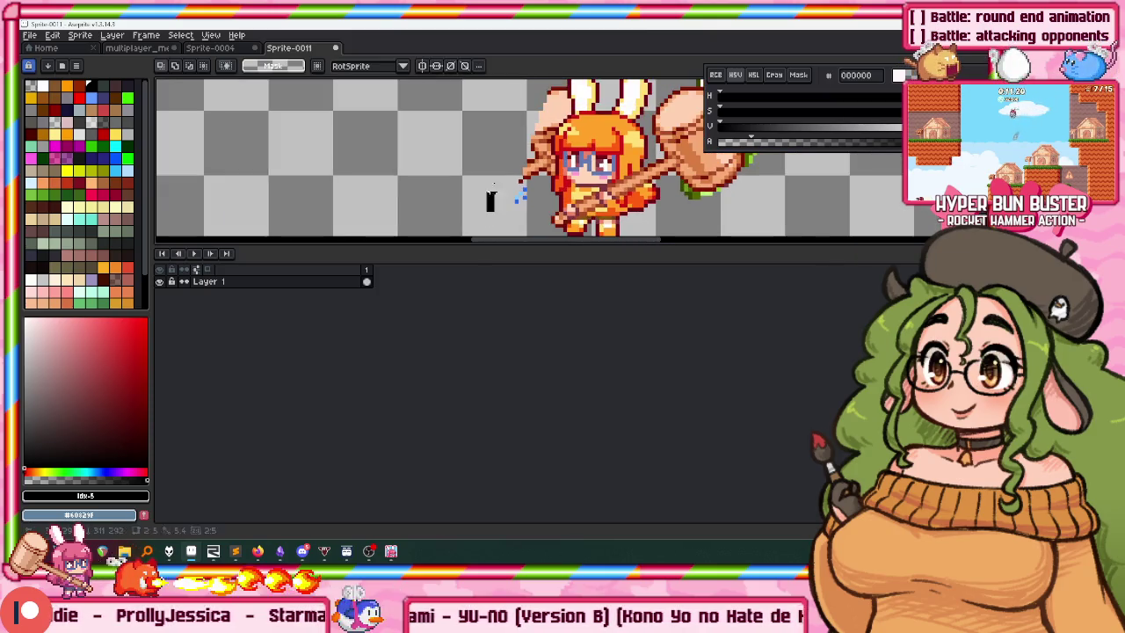
scroll(519, 192, "up", 1)
scroll(519, 192, "up", 2)
left_click_drag(563, 167, 504, 208)
key("ctrl+z")
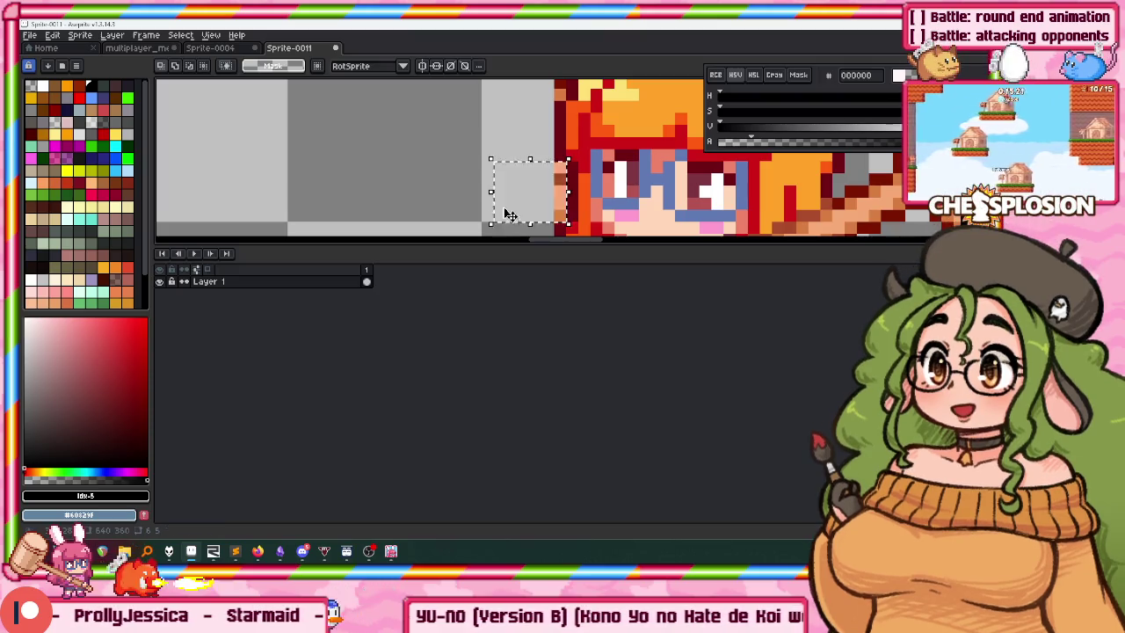
Erase the stray leftover peach pixels near the bunny's ears using marquee selections.
scroll(463, 233, "up", 2)
scroll(516, 187, "up", 2)
scroll(428, 95, "up", 1)
scroll(492, 114, "up", 1)
left_click_drag(562, 130, 452, 201)
key("ctrl+z")
left_click_drag(576, 201, 515, 176)
key("ctrl+z")
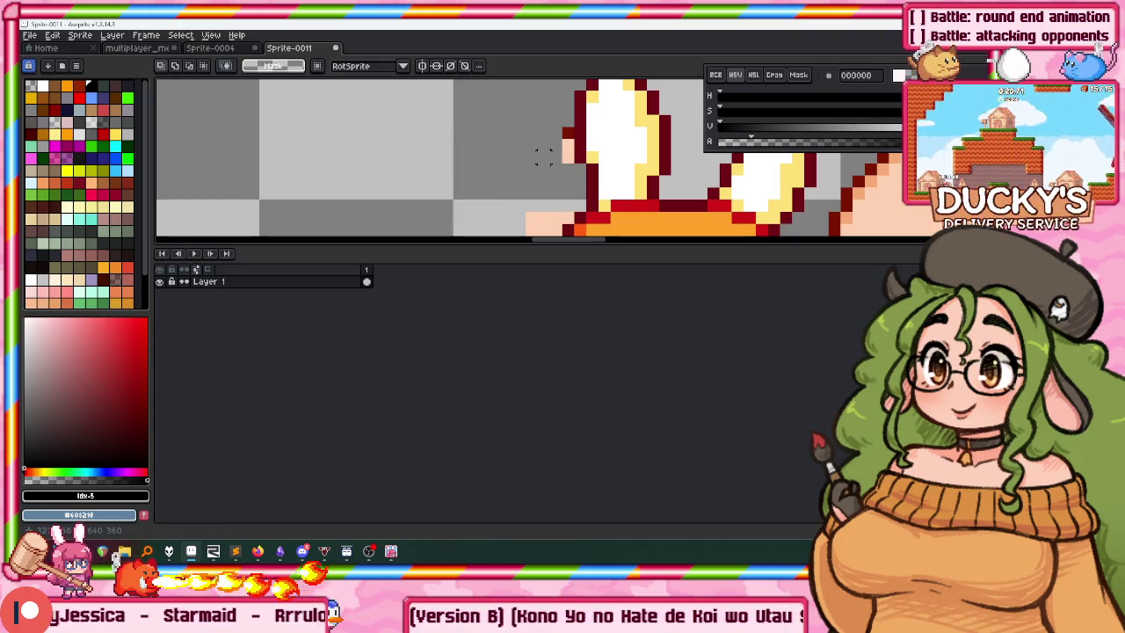
Paint over the leftover green pixels under the hammer with the pencil.
scroll(527, 156, "down", 2)
scroll(554, 130, "up", 1)
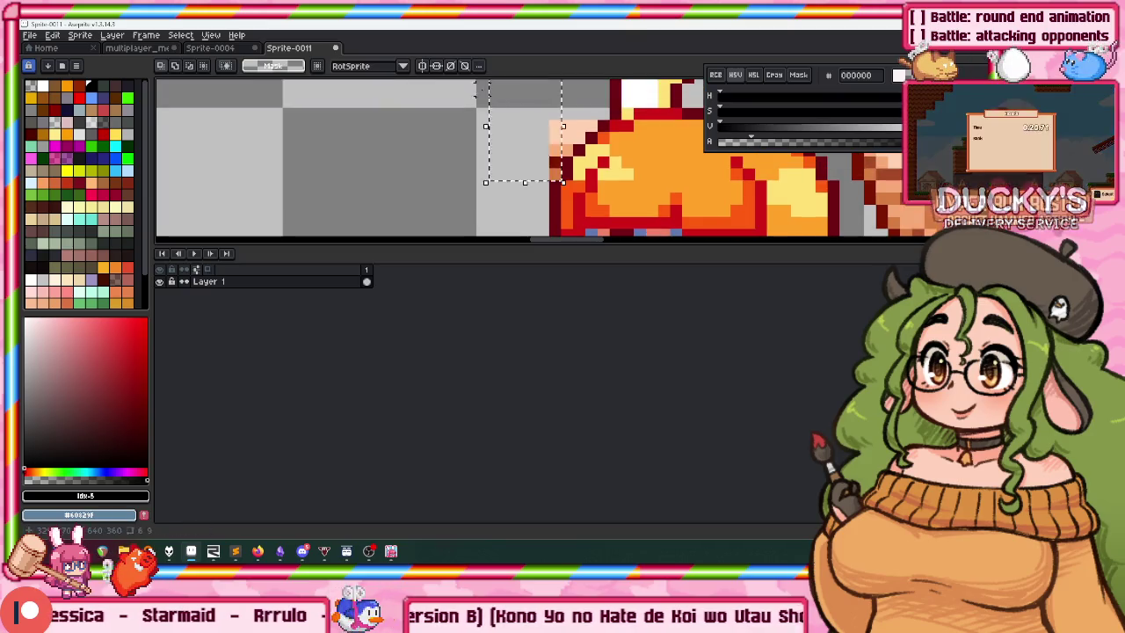
key("b")
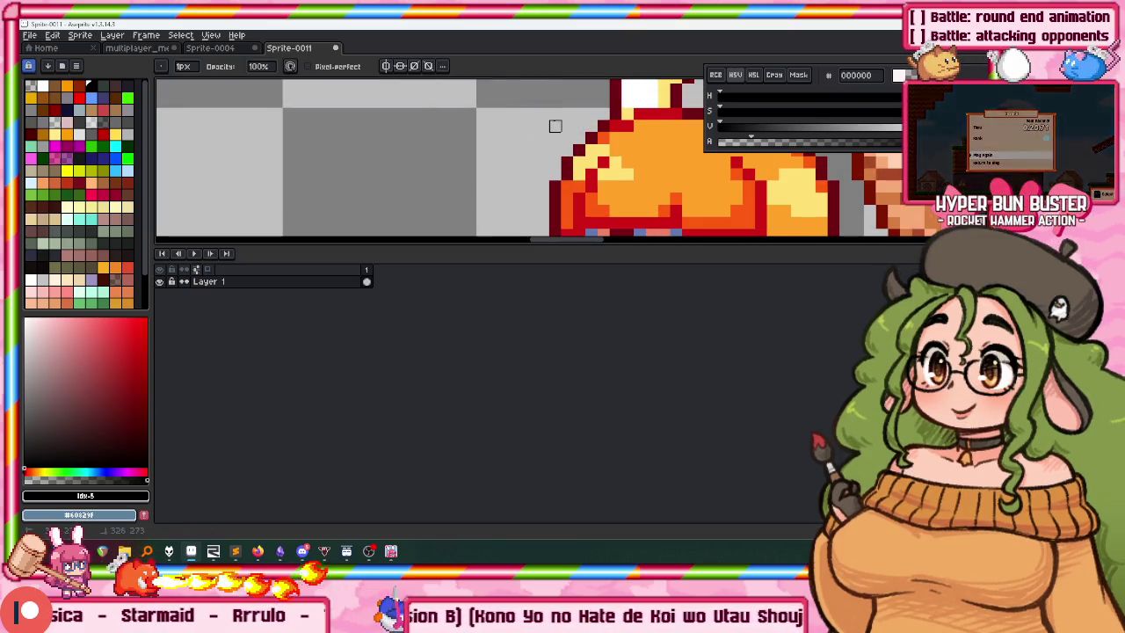
scroll(578, 126, "down", 3)
scroll(558, 154, "up", 1)
scroll(558, 154, "up", 1)
scroll(558, 154, "up", 1)
scroll(558, 154, "up", 2)
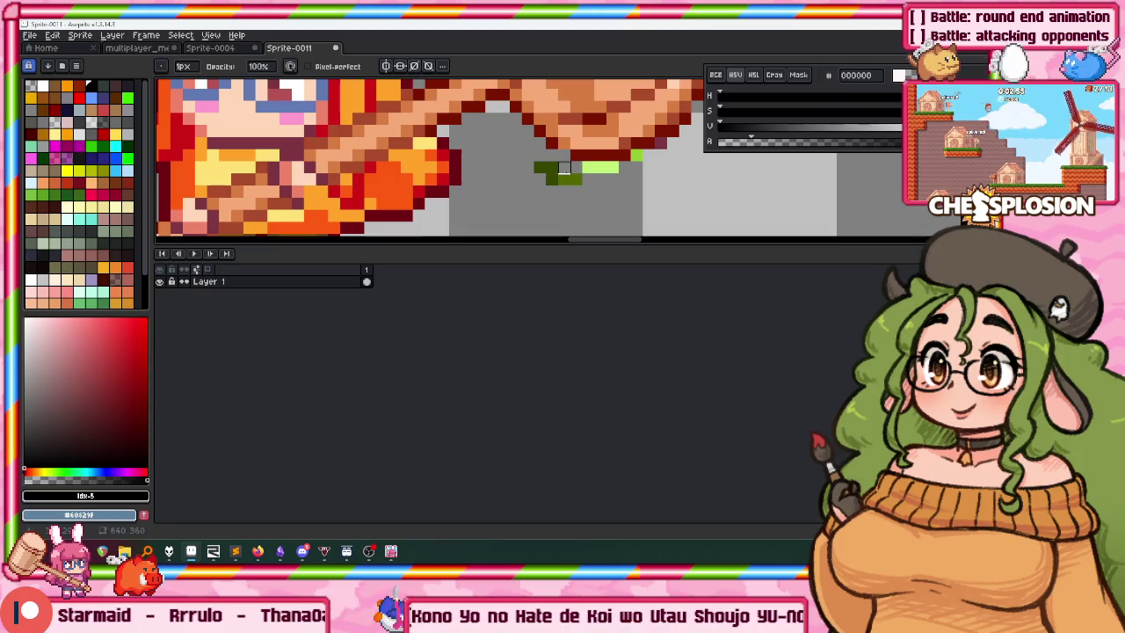
left_click_drag(552, 167, 527, 142)
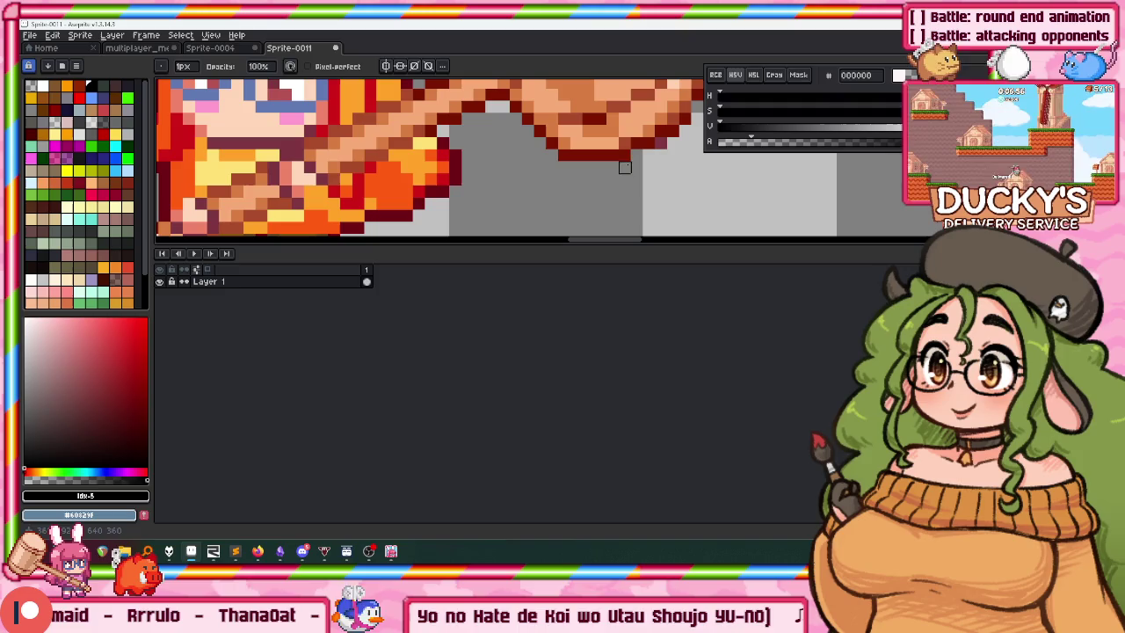
scroll(527, 158, "left", 2)
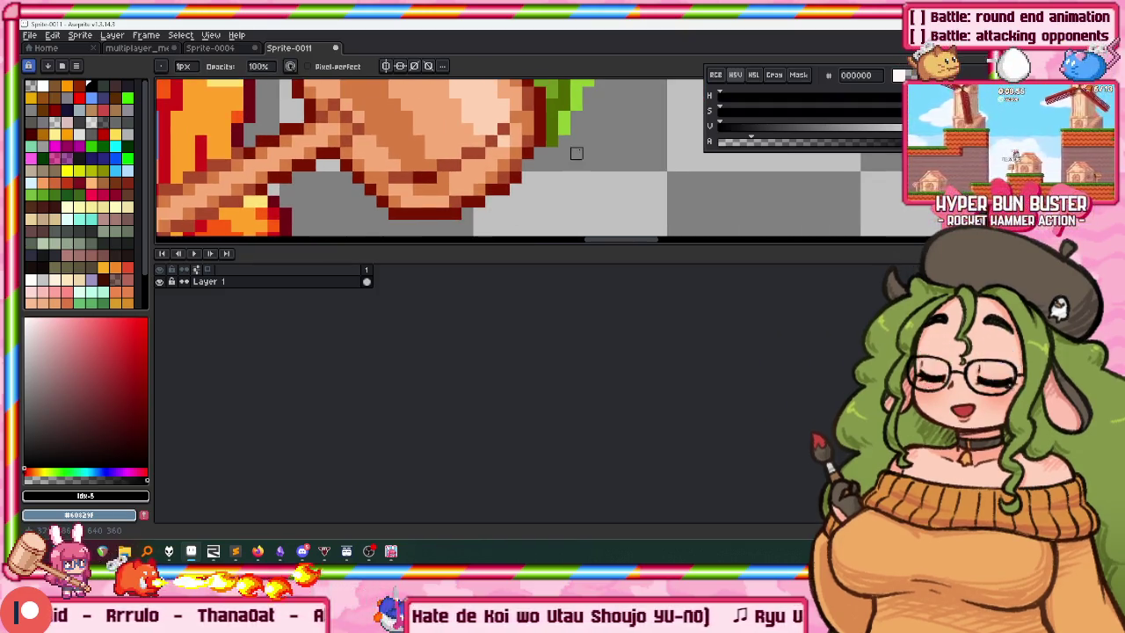
scroll(551, 143, "left", 2)
Sample the dark red outline colour and paint outline pixels along the hammer's lower edge.
key("e")
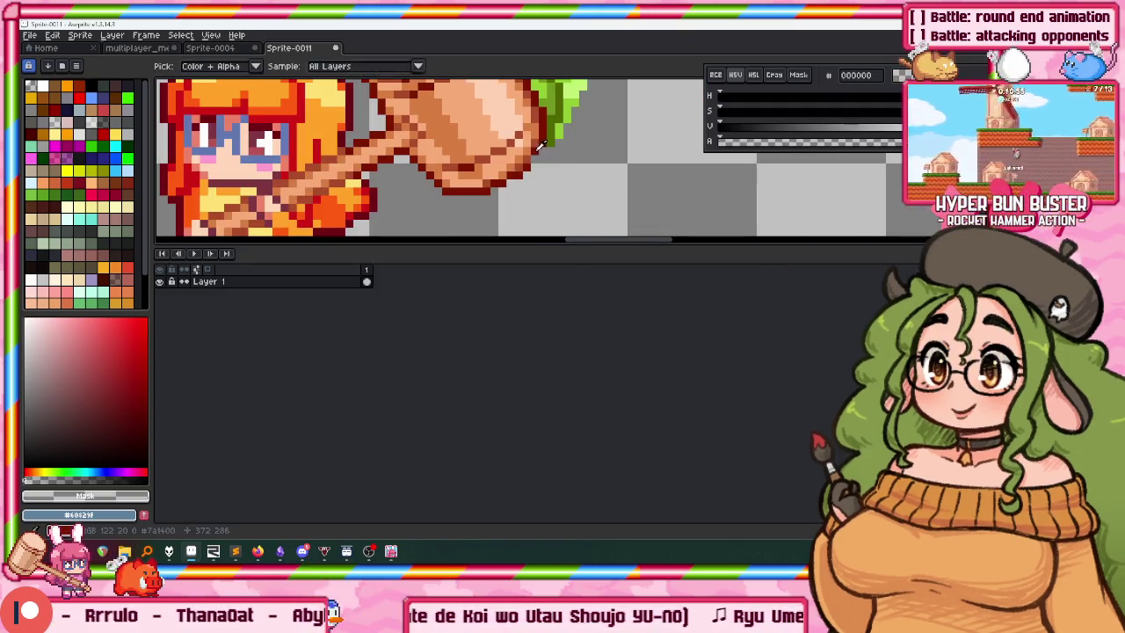
left_click(540, 146, "alt")
left_click_drag(539, 147, 535, 155)
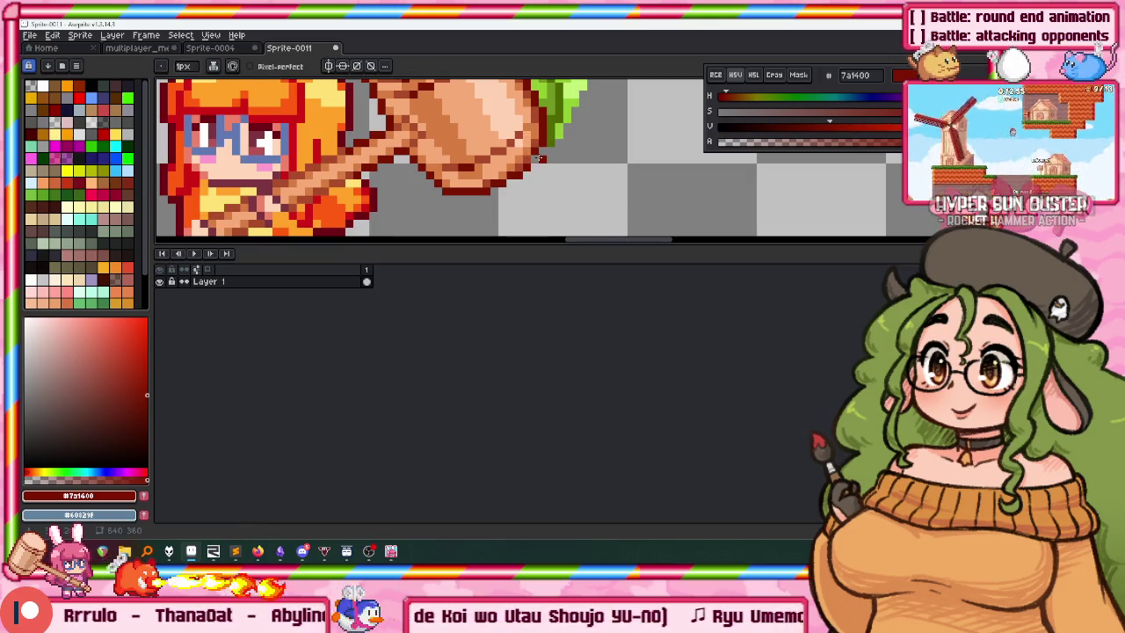
scroll(535, 156, "up", 2)
scroll(557, 205, "down", 2)
left_click_drag(518, 83, 492, 120)
Select and delete the green and white shape above the bunny's fist.
key("m")
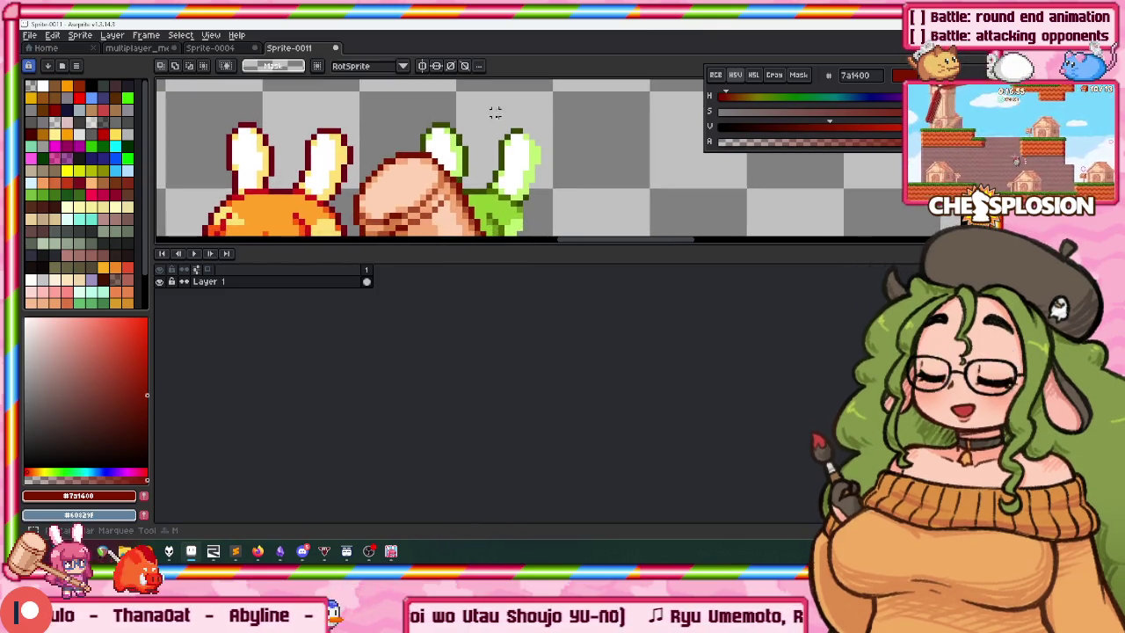
scroll(560, 121, "up", 2)
scroll(517, 140, "up", 1)
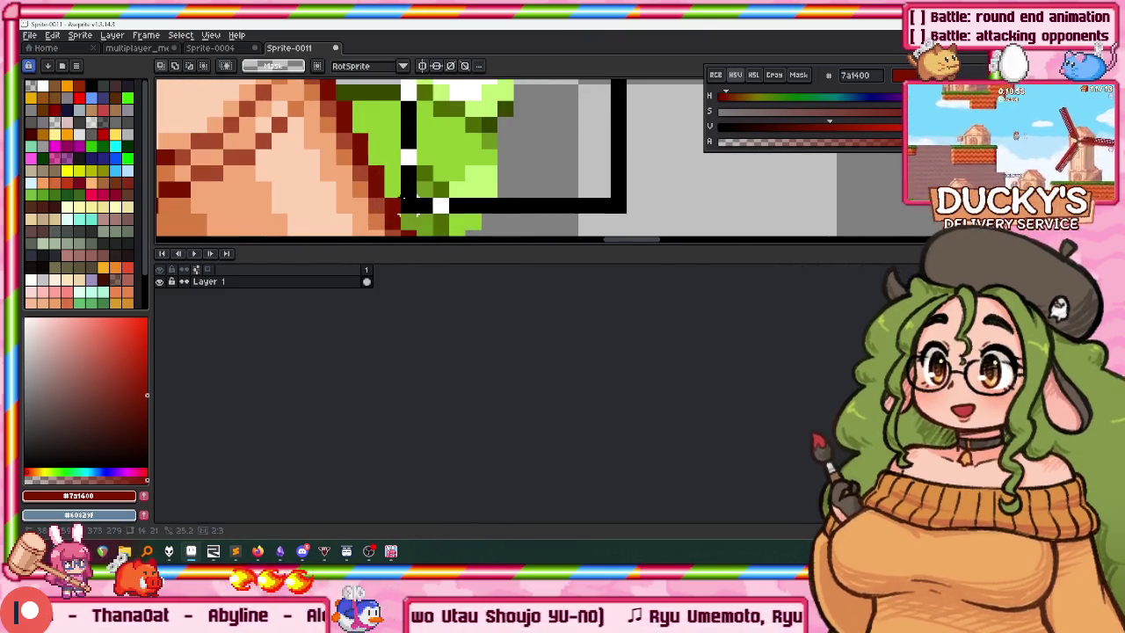
mouse_move(517, 141)
left_mouse_down()
mouse_move(387, 123)
mouse_move(387, 157)
left_mouse_up()
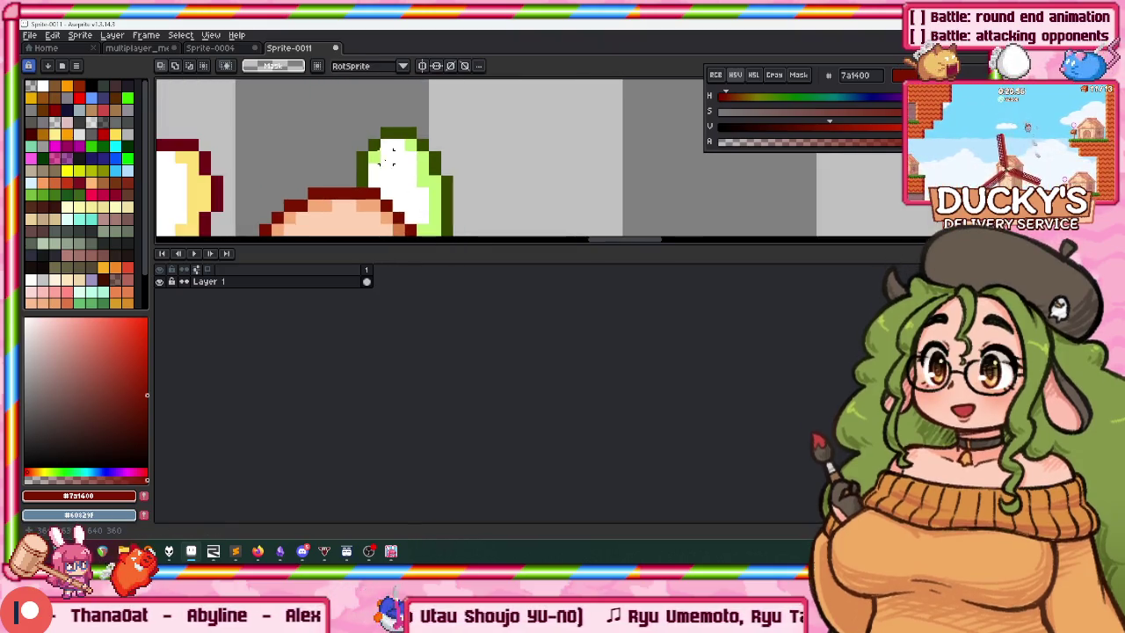
key("ctrl+z")
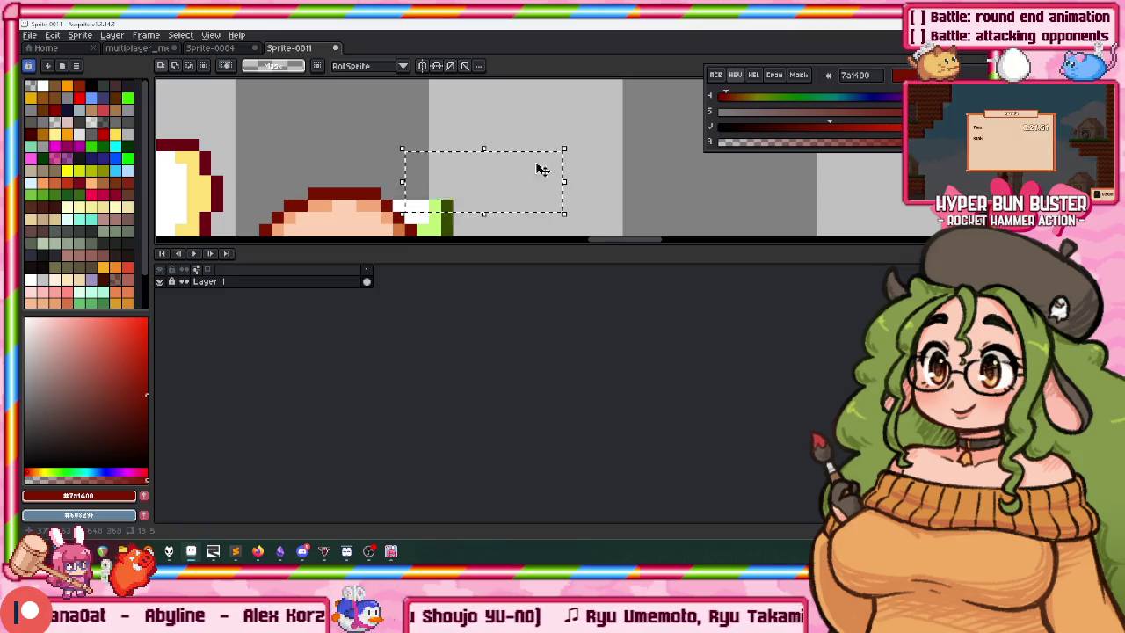
scroll(527, 167, "up", 2)
left_click_drag(435, 125, 481, 181)
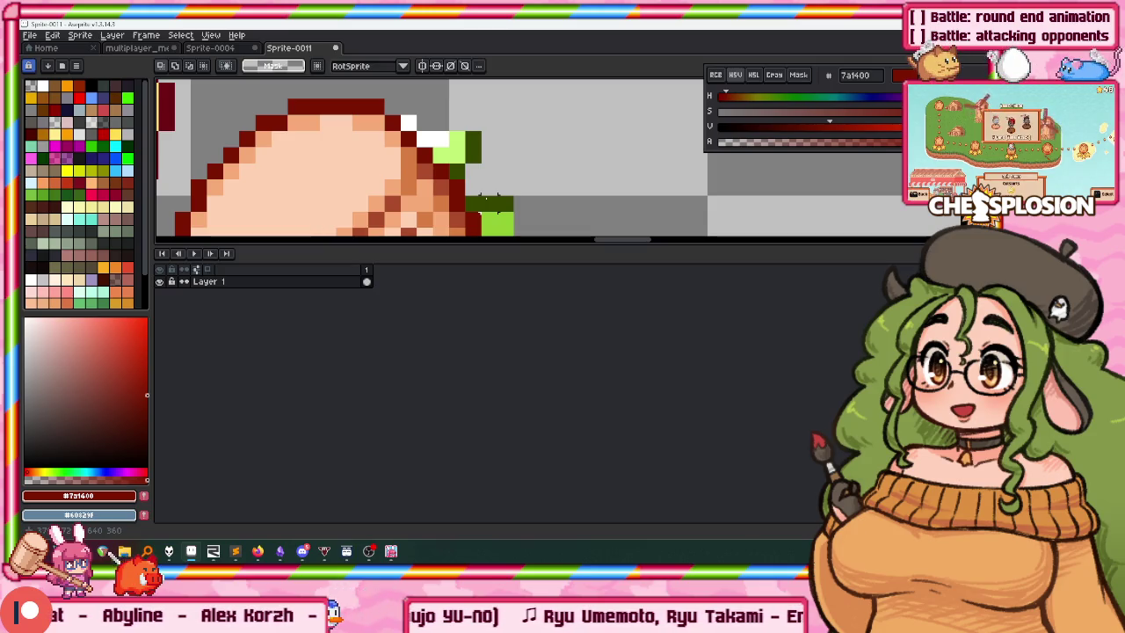
scroll(553, 122, "up", 2)
Pencil away stray pixels beside the fist and return to the multiplayer_menu_mockup tab.
key("b")
left_click_drag(322, 107, 345, 142)
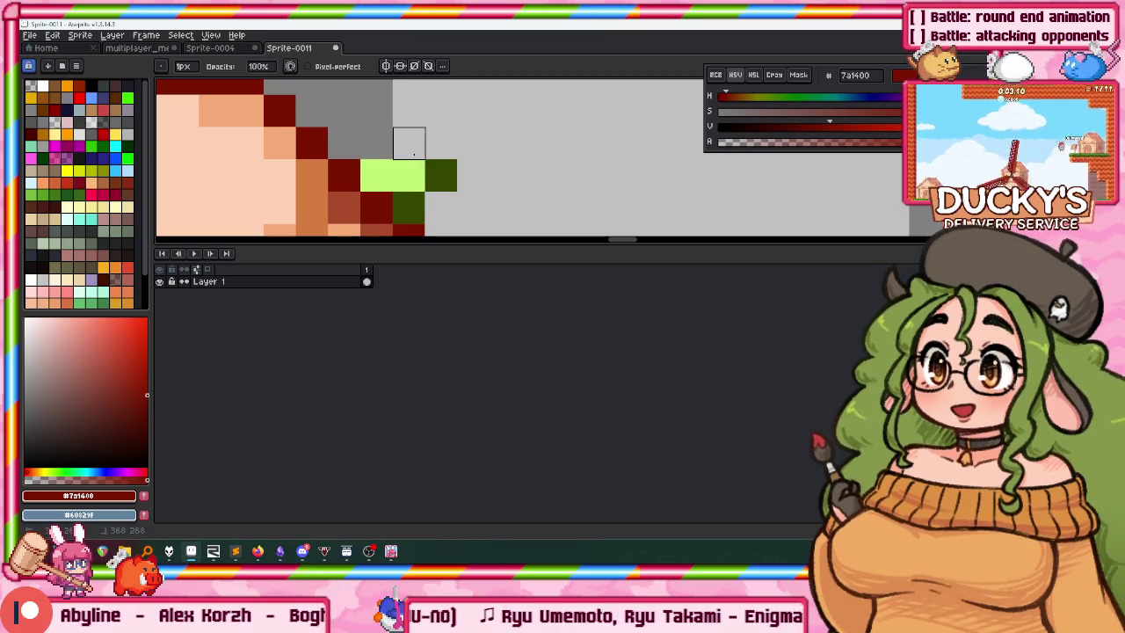
scroll(464, 132, "down", 2)
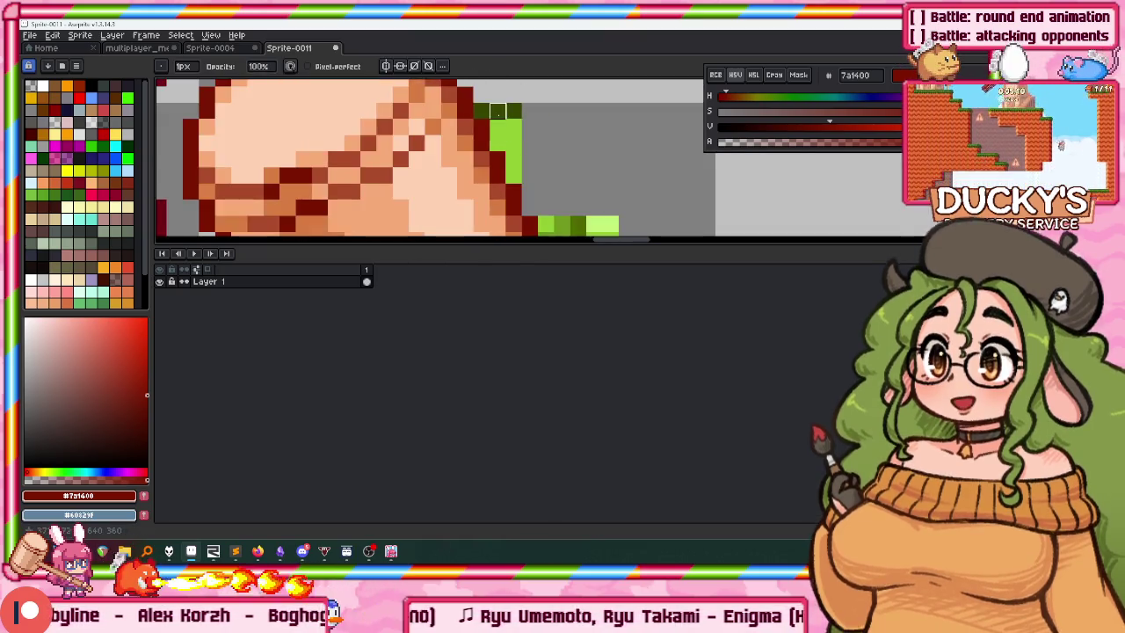
scroll(492, 150, "up", 1)
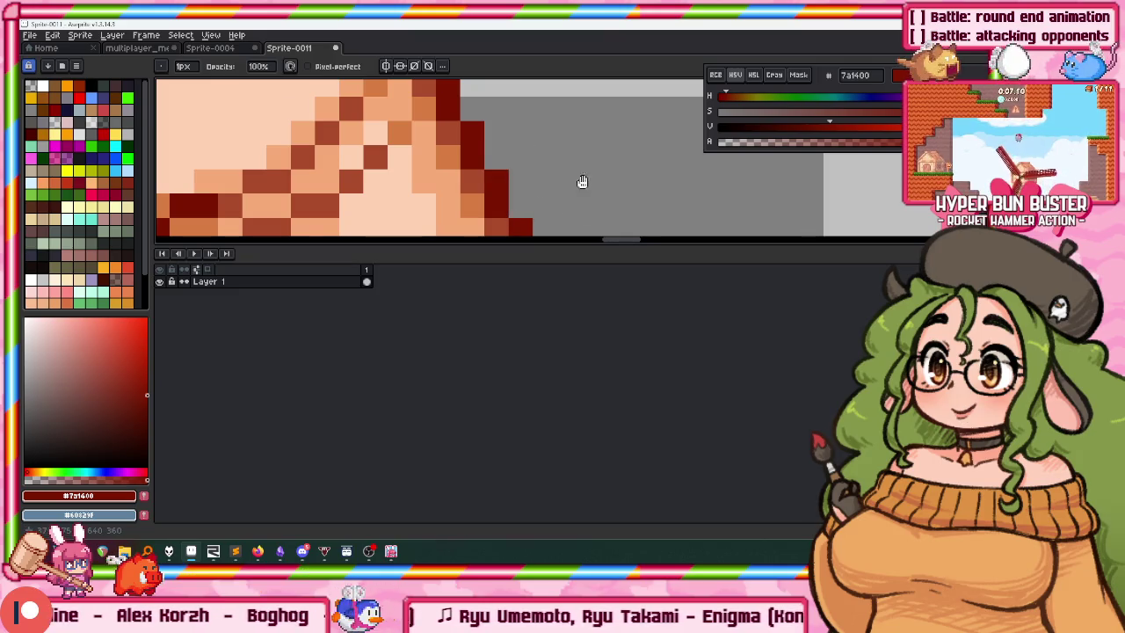
scroll(593, 205, "right", 3)
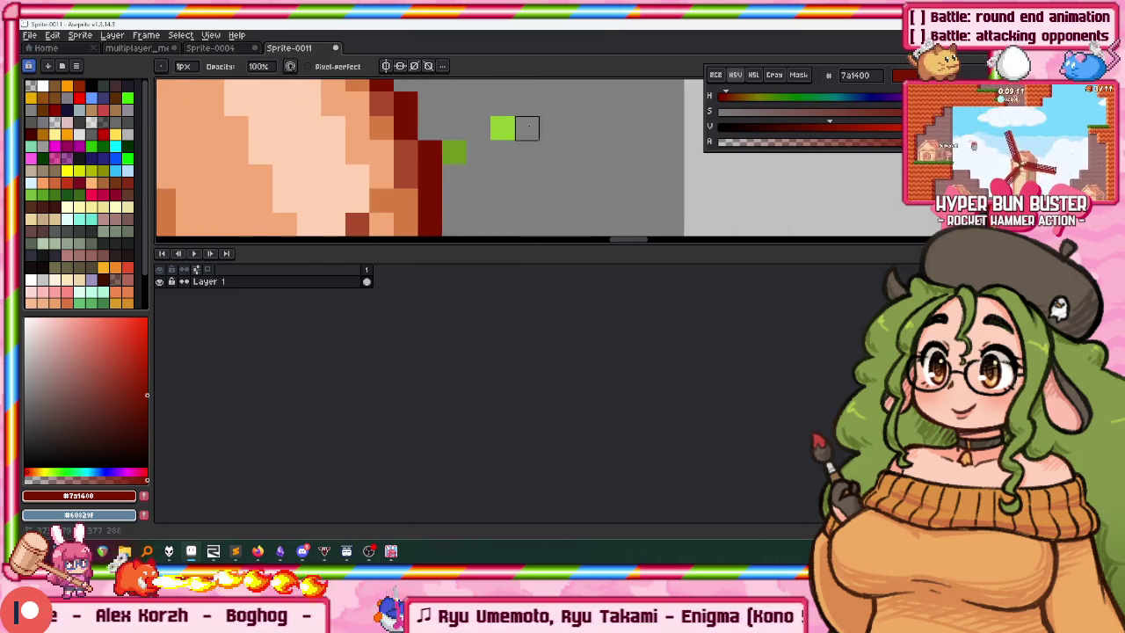
scroll(455, 128, "down", 2)
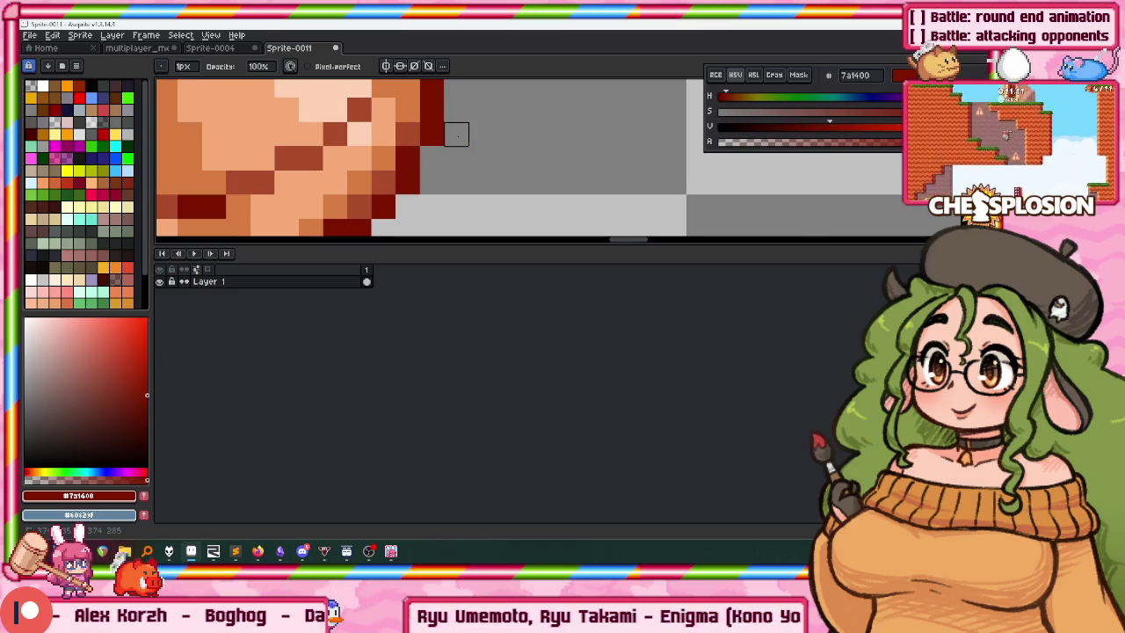
scroll(461, 141, "down", 2)
scroll(474, 158, "down", 2)
scroll(496, 179, "left", 1)
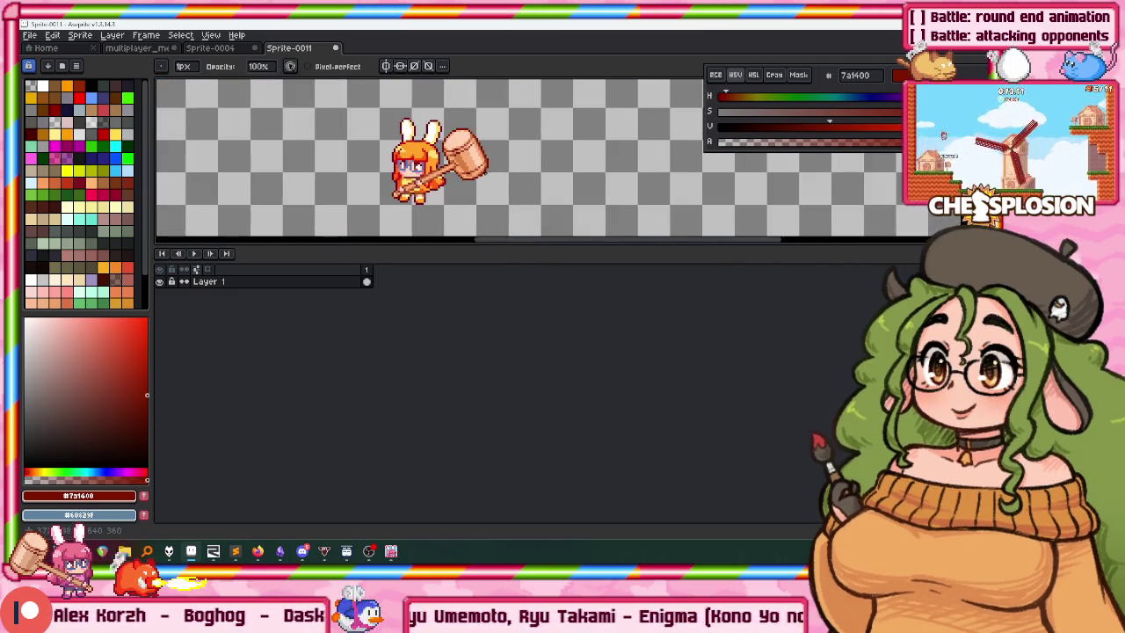
left_click(141, 48)
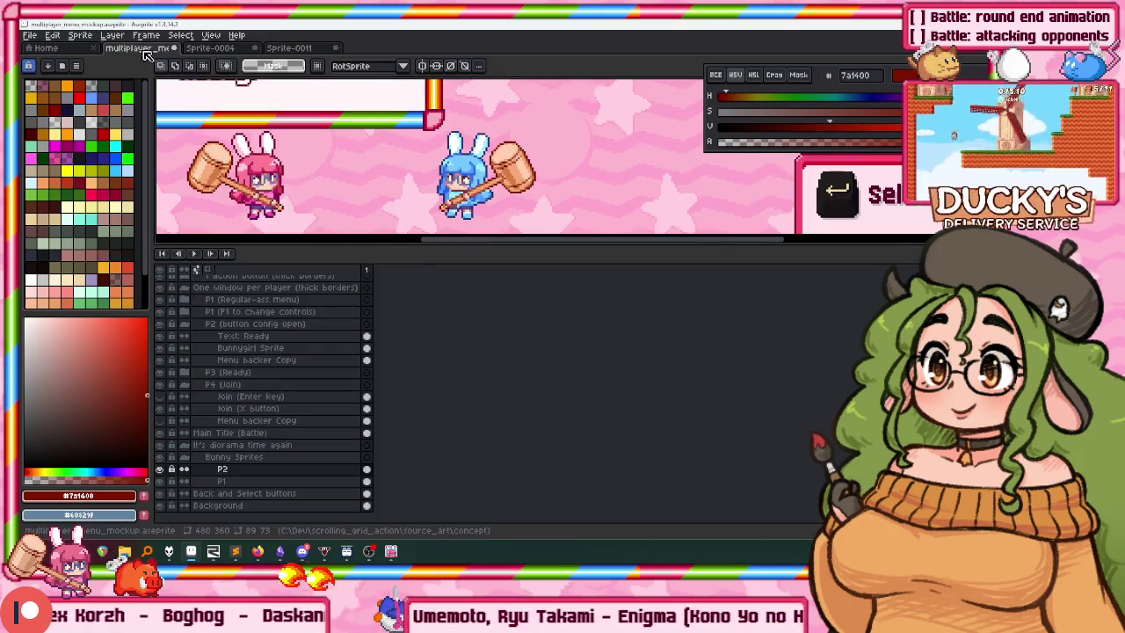
Add a new layer named P3 above layer P2.
left_click(254, 470)
key("shift+n")
double_click(255, 470)
type("P3")
key("Return")
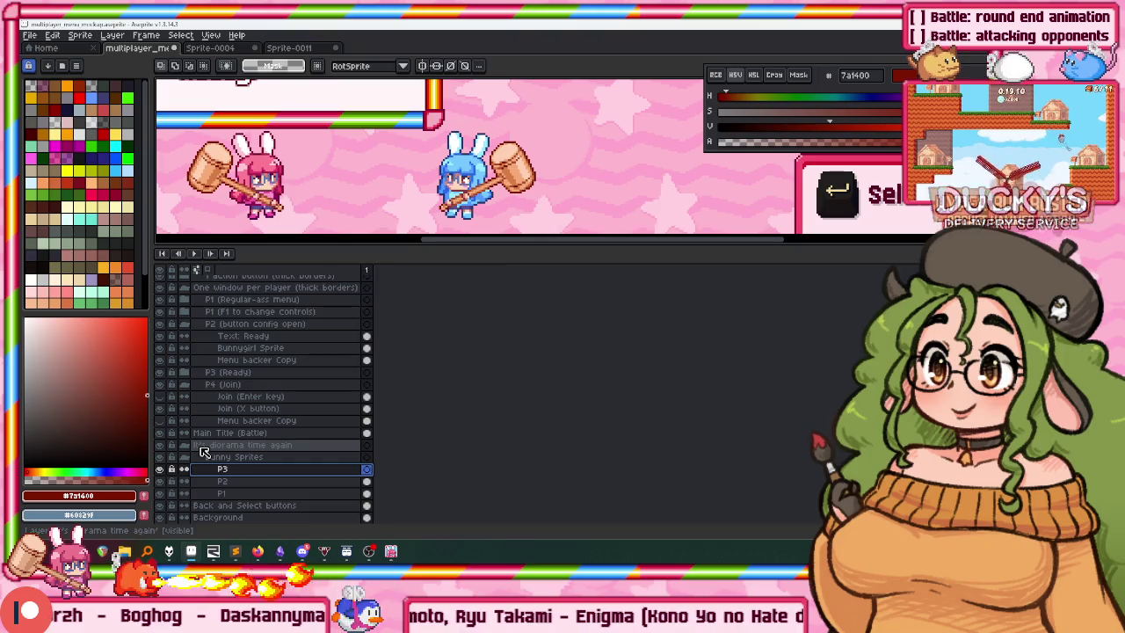
Paste the orange bunny onto P3 and place it beside the blue bunny.
key("ctrl+v")
left_click_drag(678, 162, 605, 162)
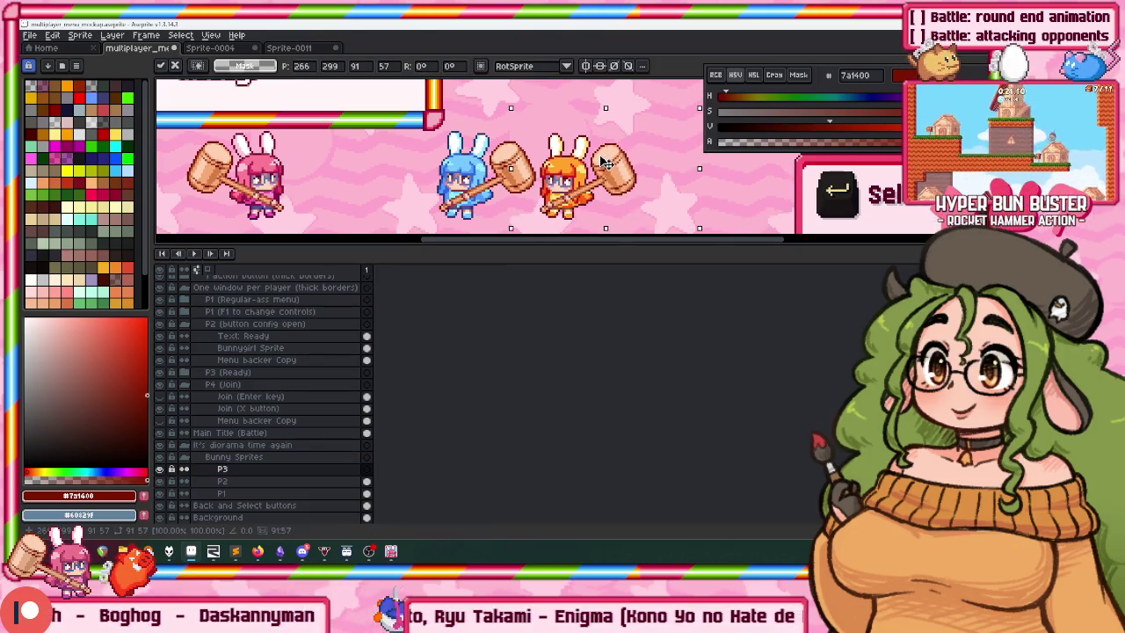
scroll(601, 163, "down", 3)
scroll(541, 133, "up", 2)
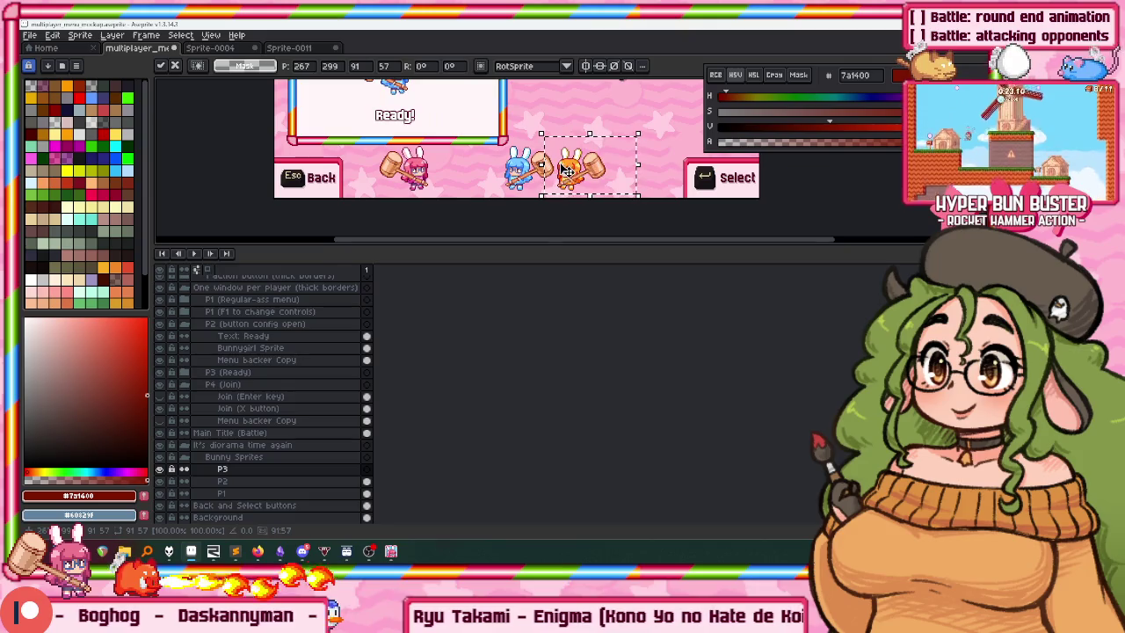
key("Return")
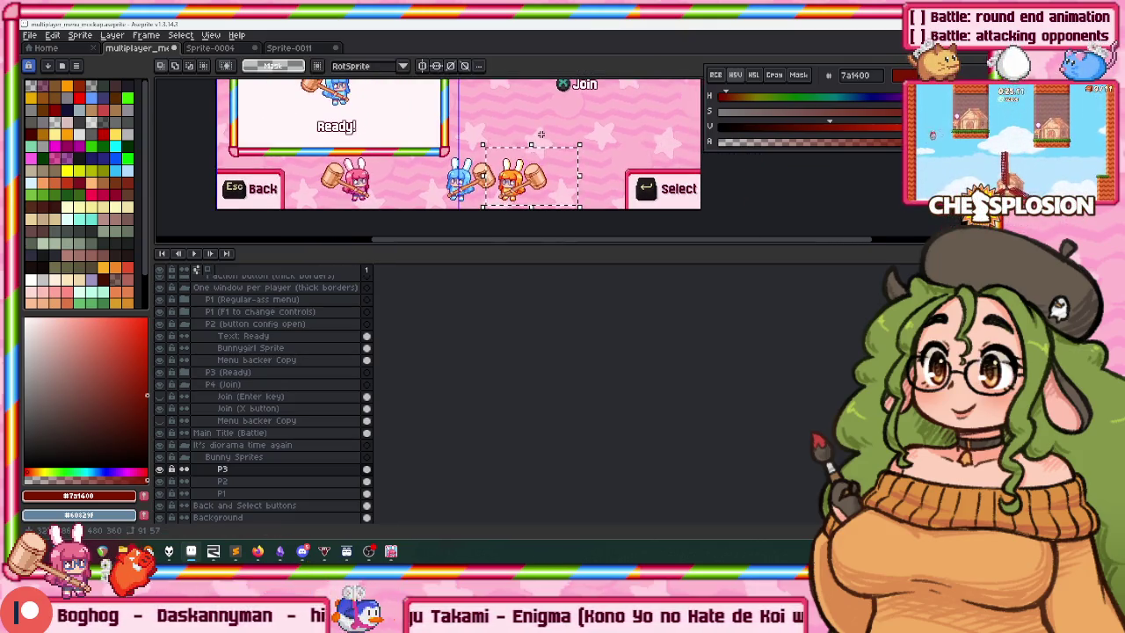
key("b")
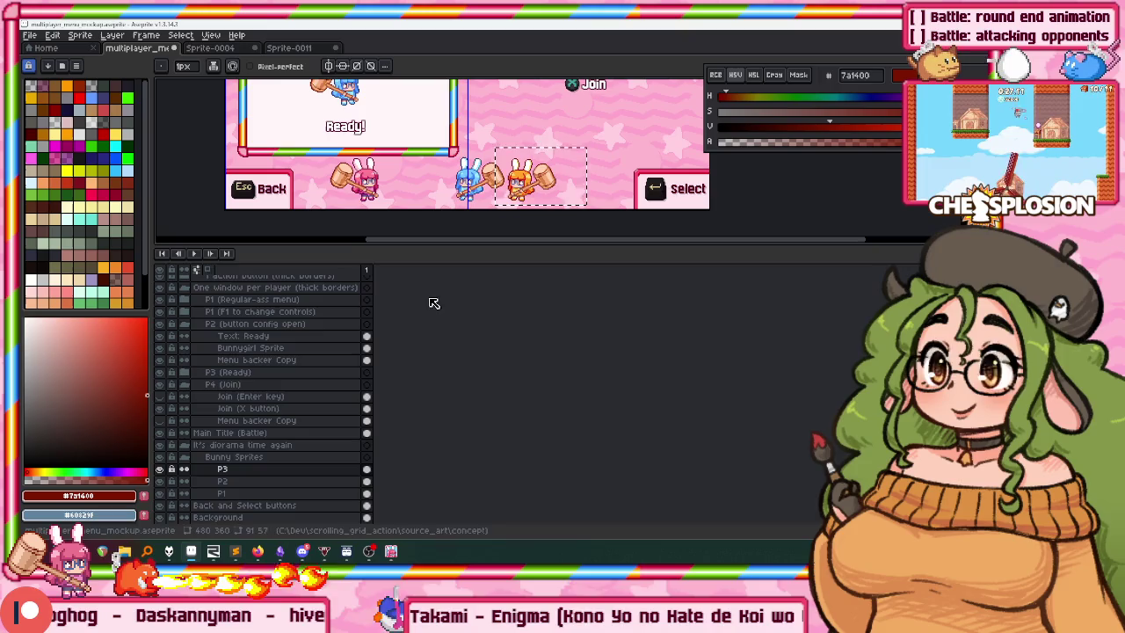
Duplicate layer P3 and move the copied orange bunny further right.
right_click(241, 468)
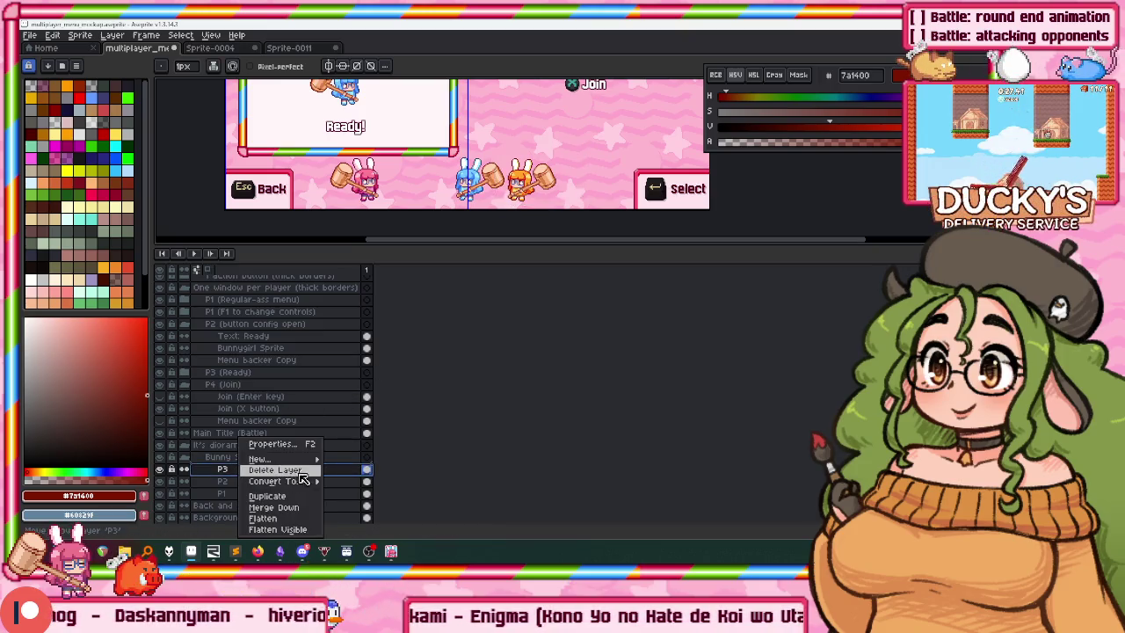
left_click(286, 497)
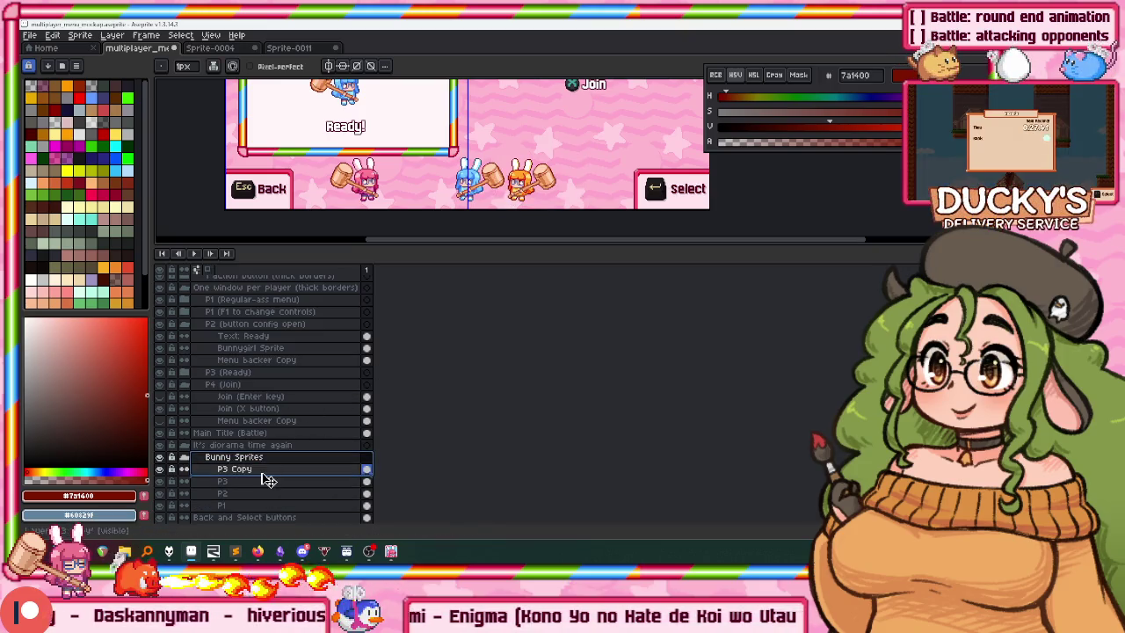
scroll(460, 126, "up", 2)
scroll(460, 126, "up", 1)
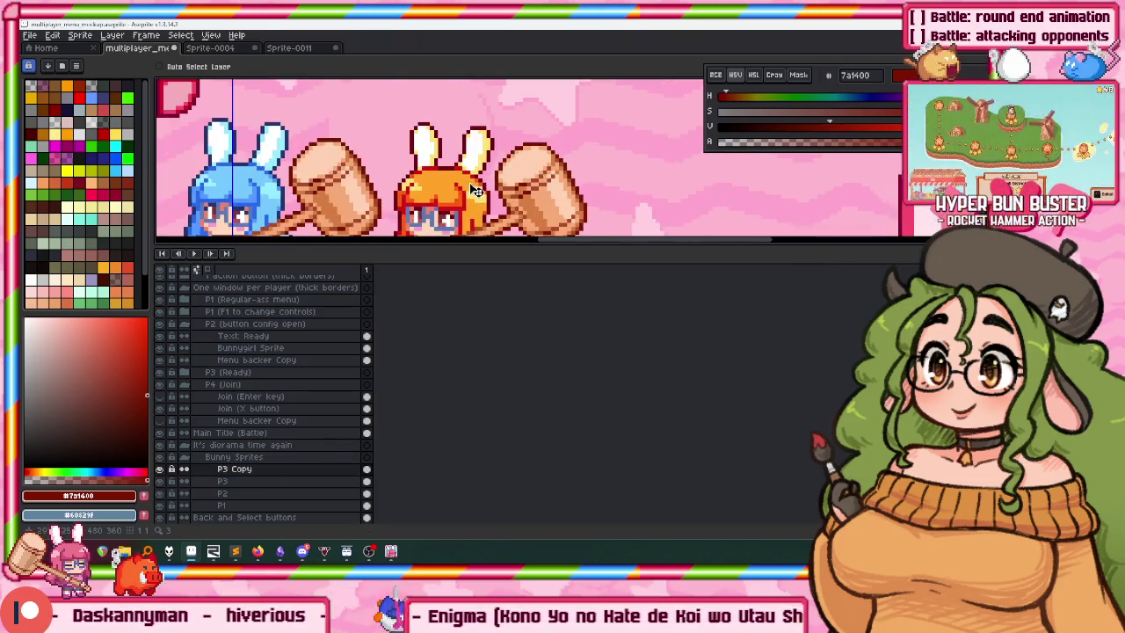
left_click_drag(459, 126, 618, 128)
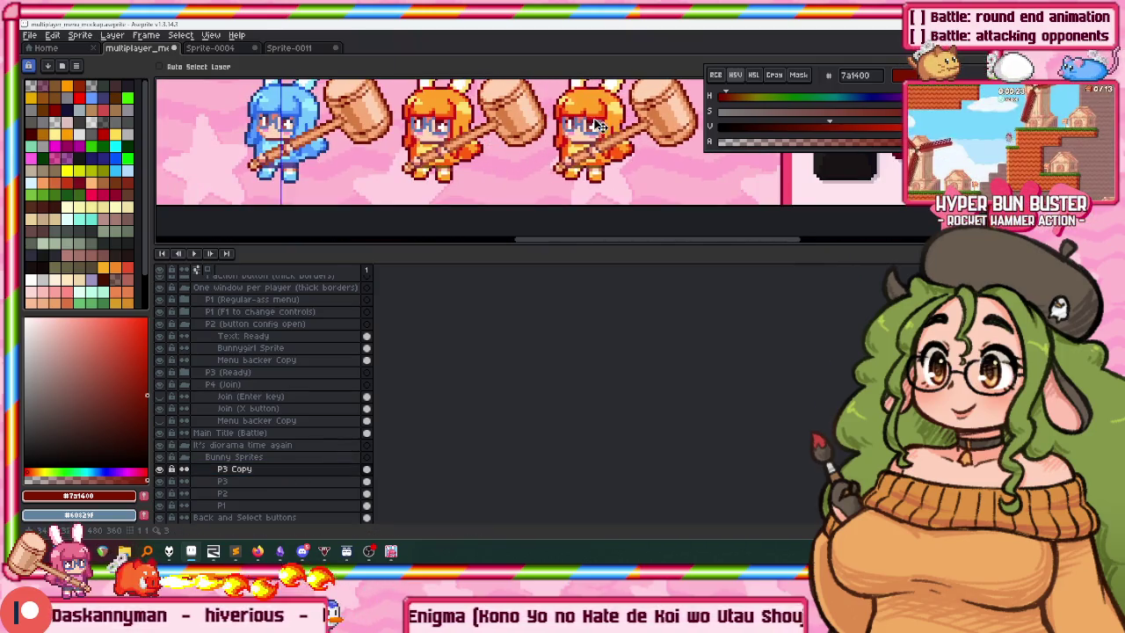
scroll(488, 190, "down", 2)
Select layers P1 through P3 Copy and shift all bunnies about 22 px right.
left_click_drag(238, 505, 245, 475)
left_click_drag(532, 201, 549, 202)
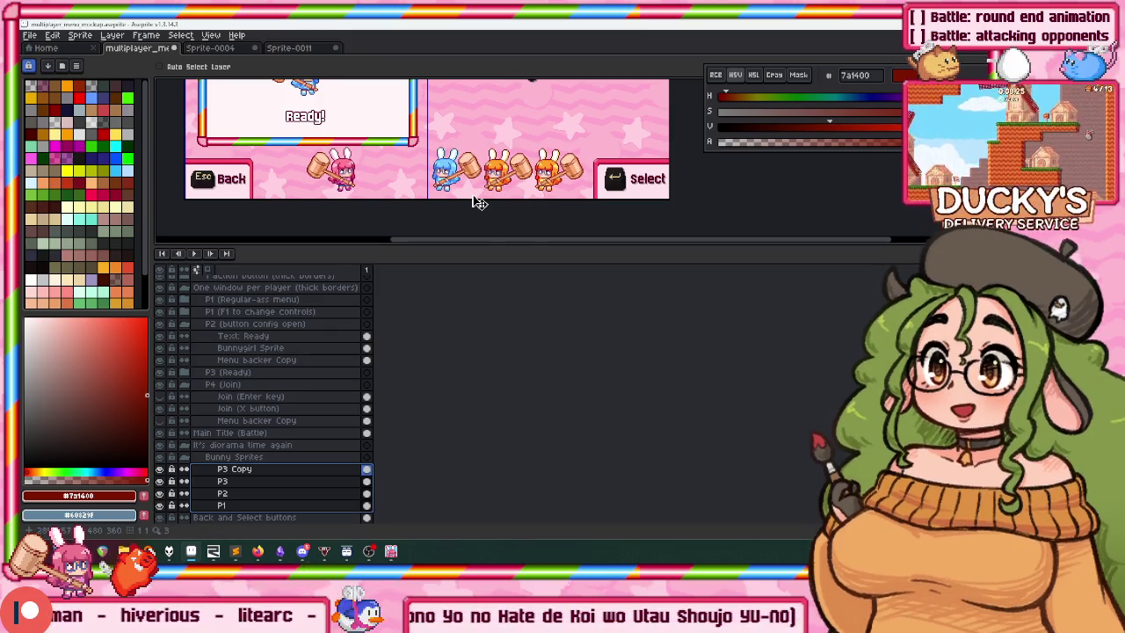
scroll(457, 180, "up", 2)
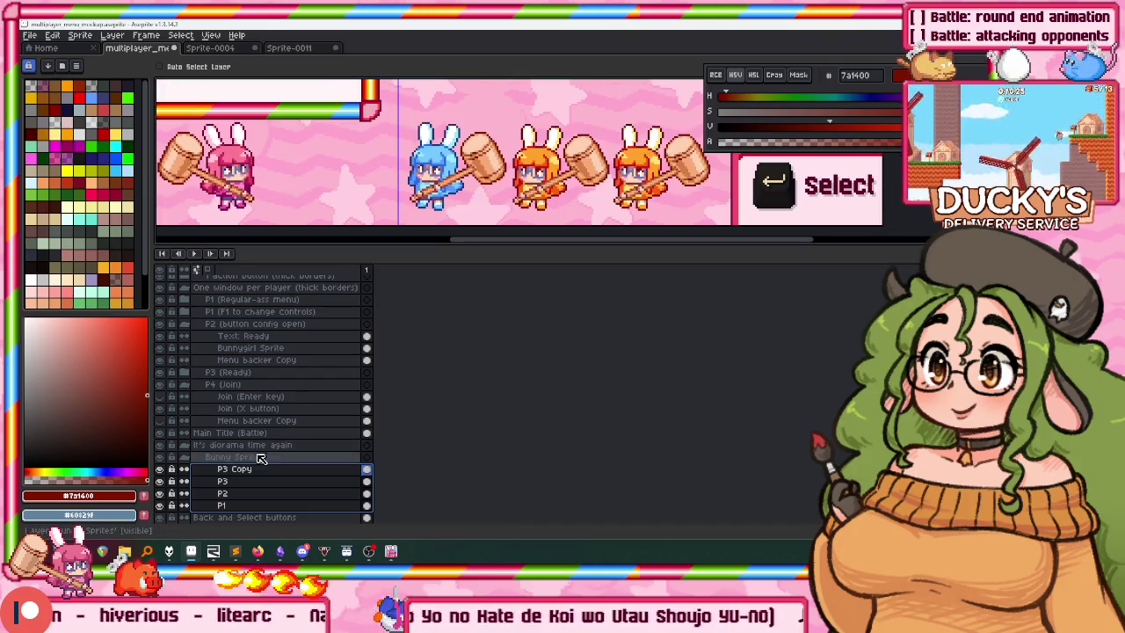
Reorder the bunny layers, moving P1 to the top and P3 just below P2.
left_click(231, 506)
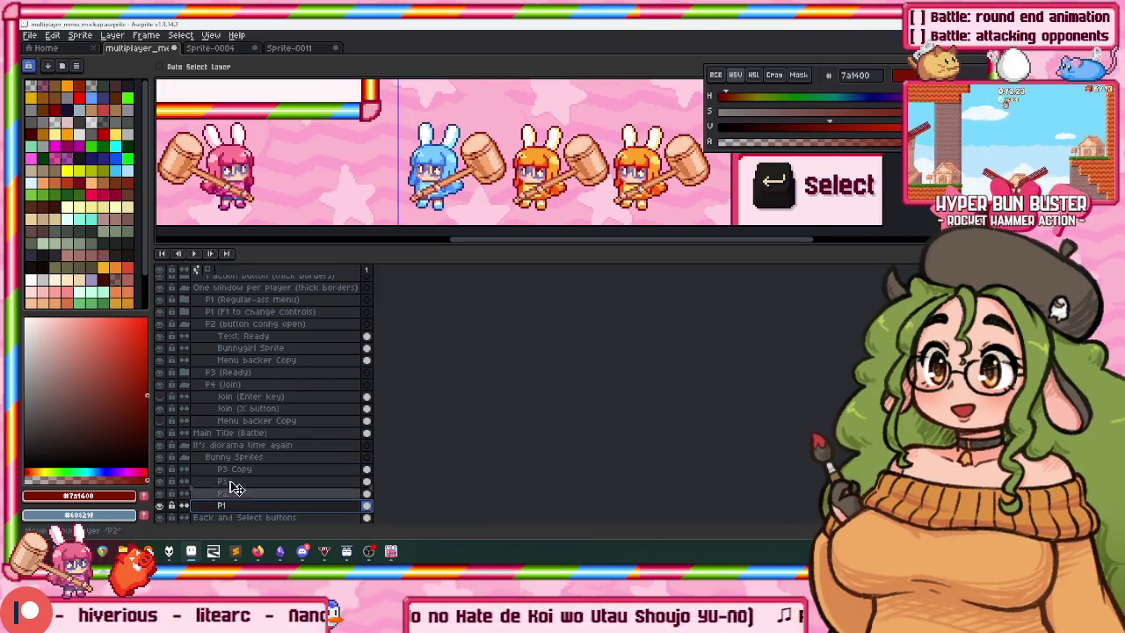
mouse_move(236, 489)
left_mouse_down()
mouse_move(231, 470)
mouse_move(233, 485)
left_mouse_up()
left_click(233, 501)
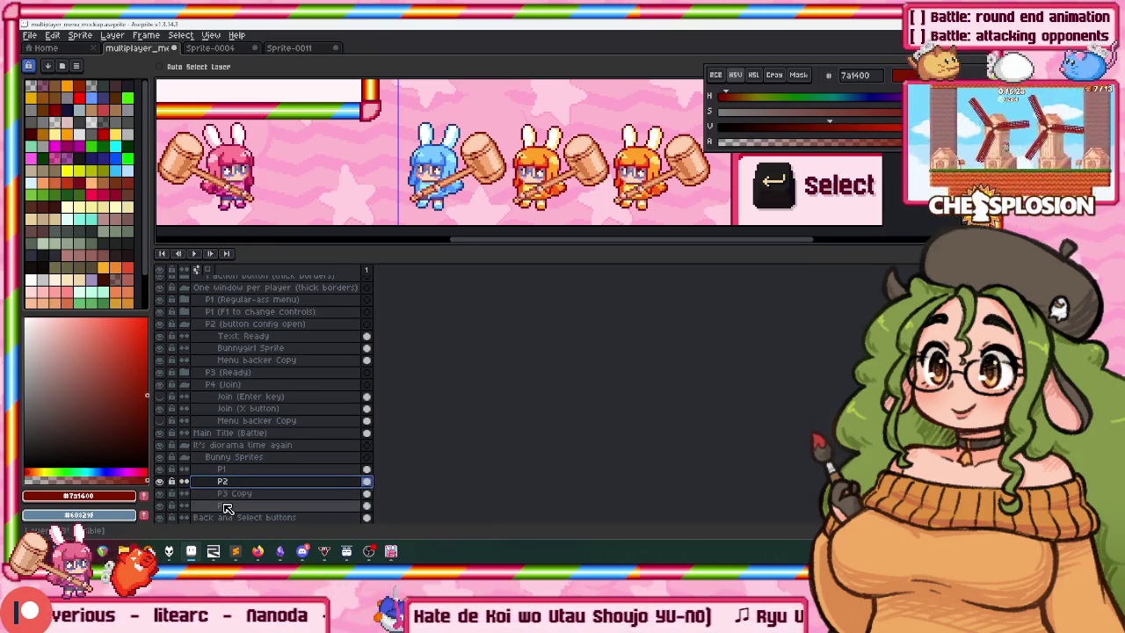
left_click(226, 508)
left_click_drag(229, 506, 231, 494)
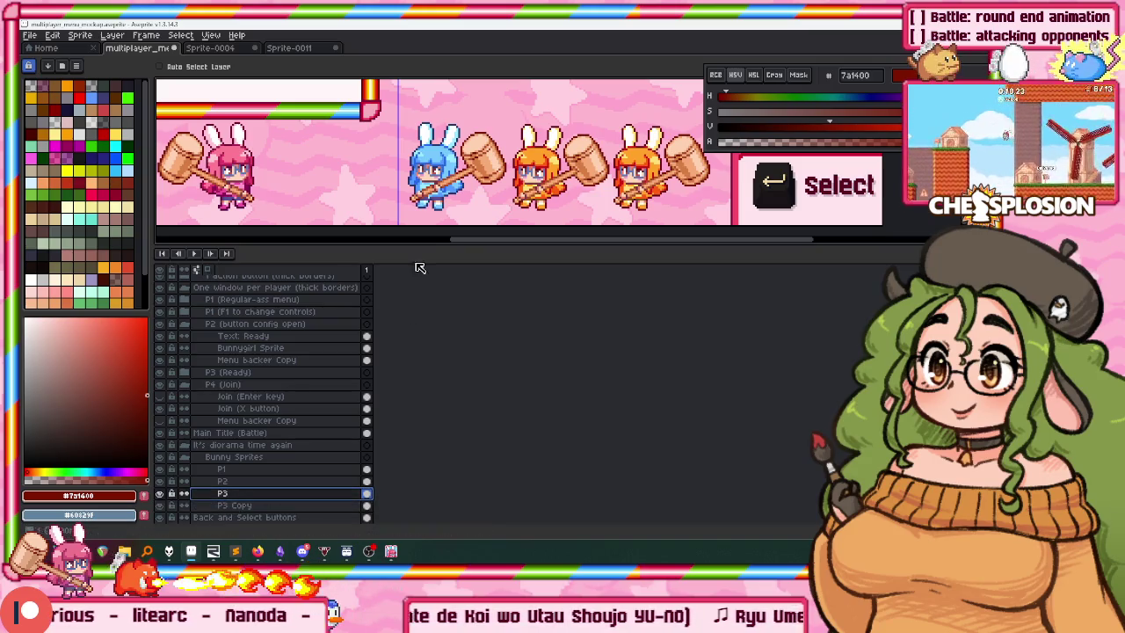
scroll(423, 263, "down", 1)
scroll(542, 222, "up", 1)
Move the orange bunny left against the blue bunny and raise P3 above P2.
mouse_move(542, 222)
left_mouse_down()
mouse_move(472, 181)
mouse_move(507, 187)
mouse_move(497, 184)
left_mouse_up()
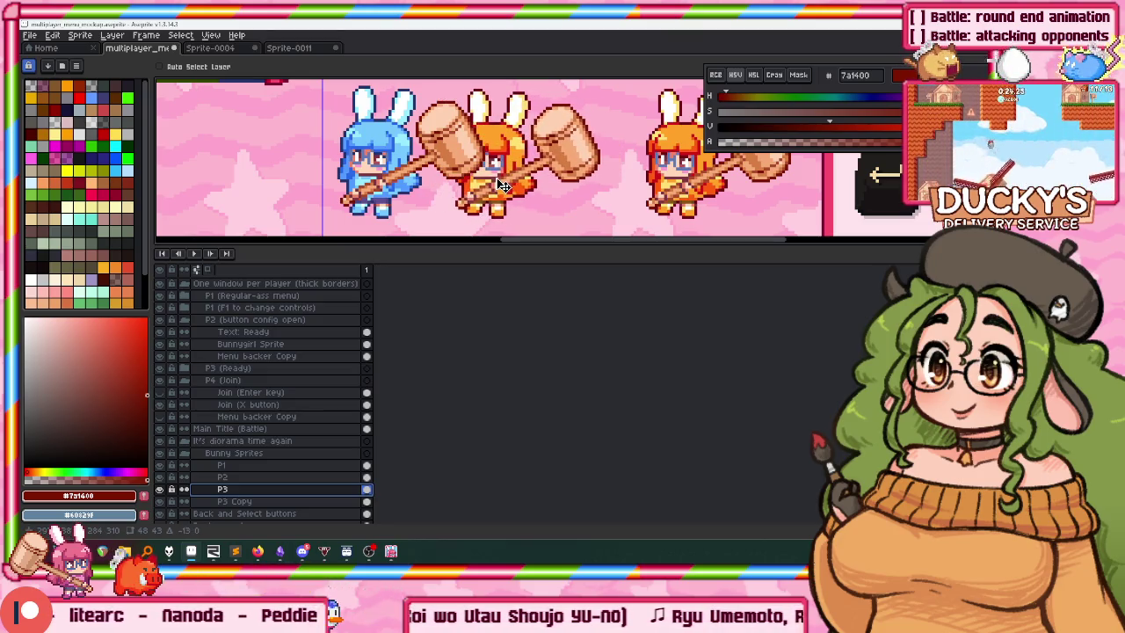
left_click_drag(222, 489, 223, 476)
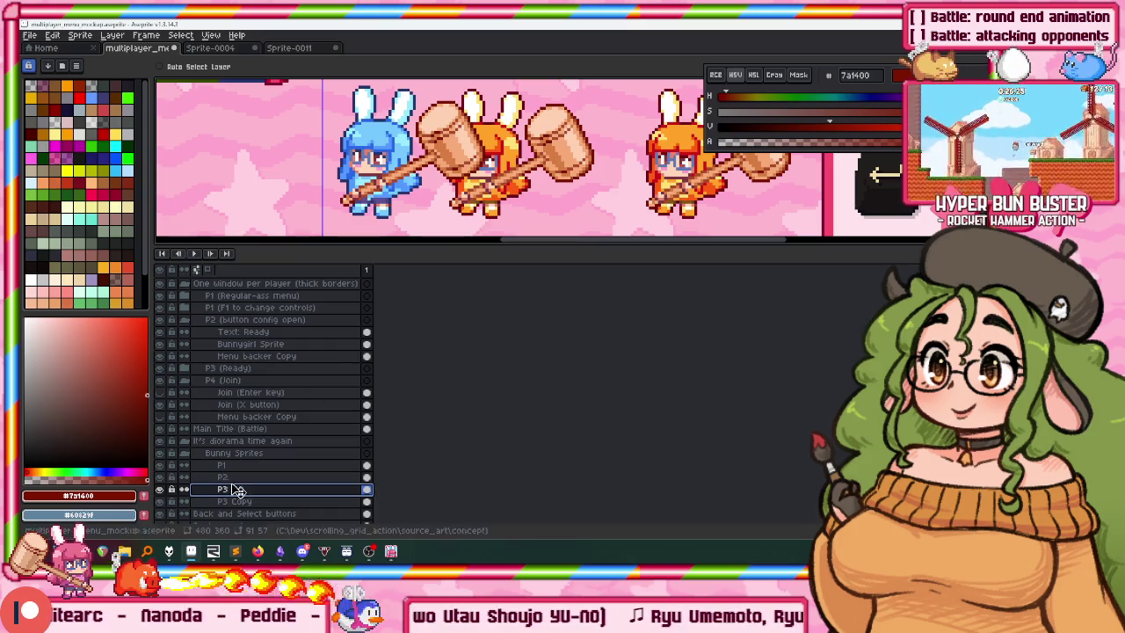
left_click_drag(494, 189, 490, 188)
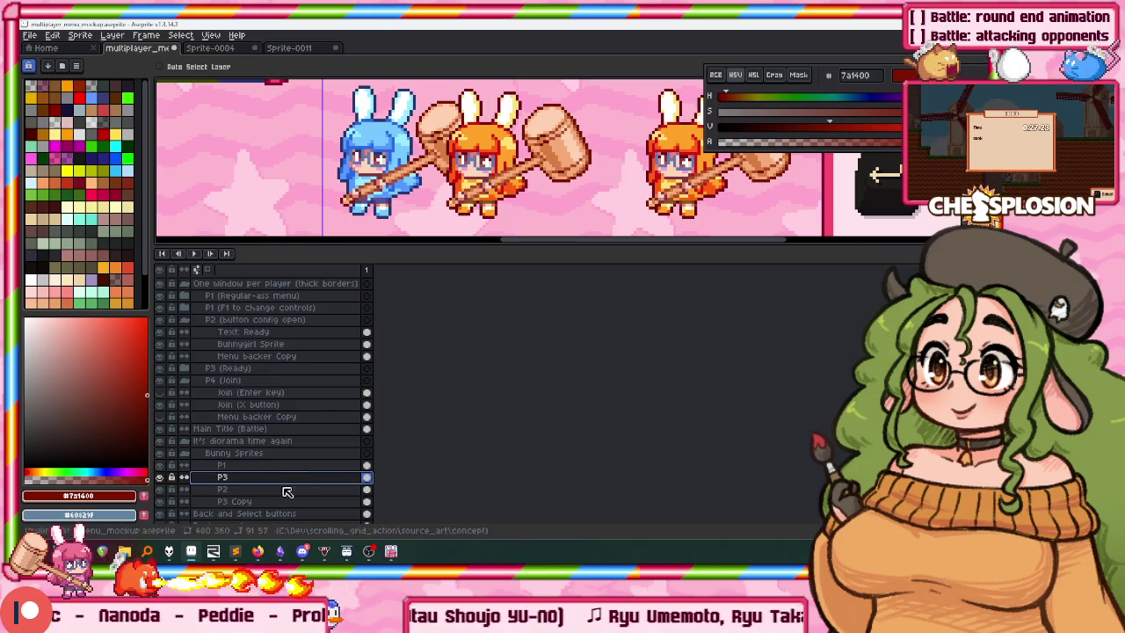
Raise P3 Copy above P3 and place the second orange bunny next to the first.
left_click(253, 501)
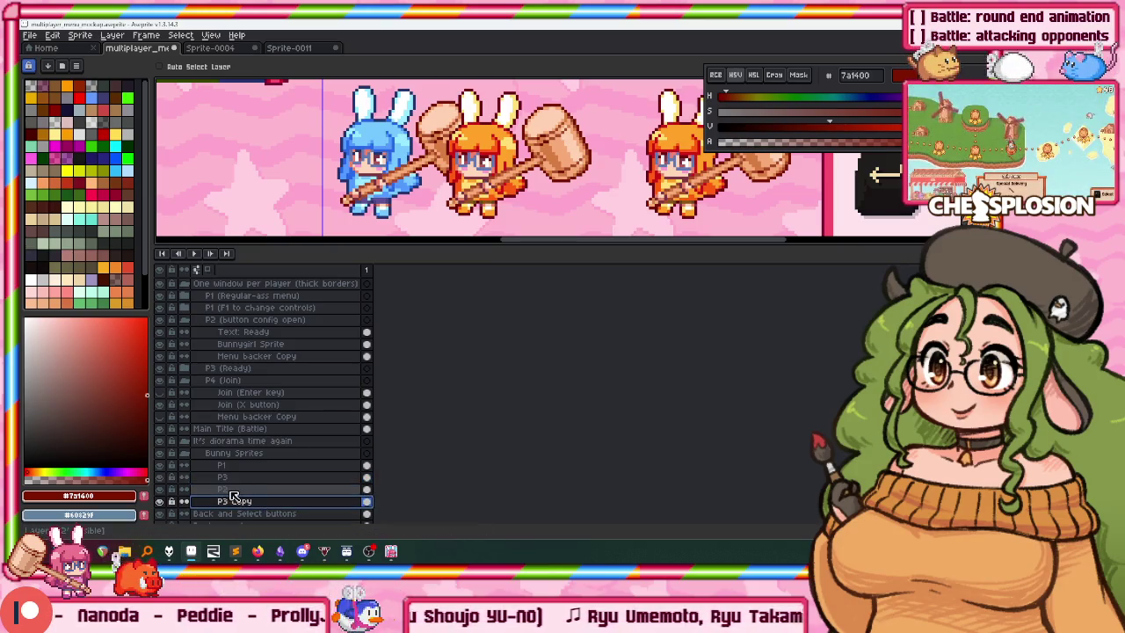
left_click_drag(226, 503, 246, 473)
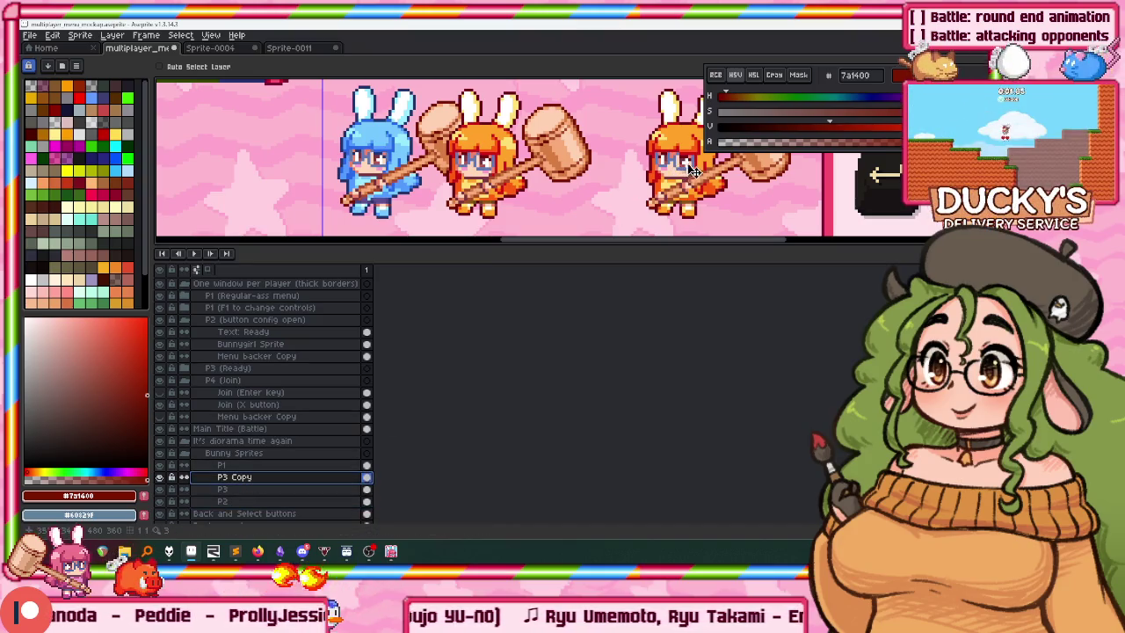
left_click_drag(633, 182, 605, 170)
scroll(597, 169, "down", 1)
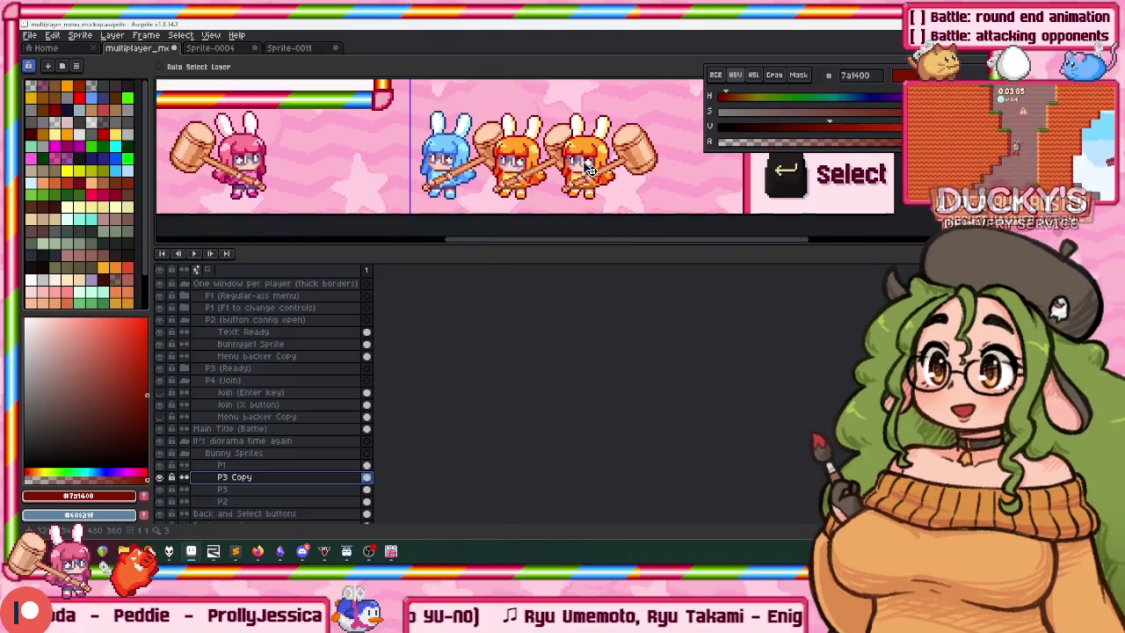
scroll(422, 167, "down", 2)
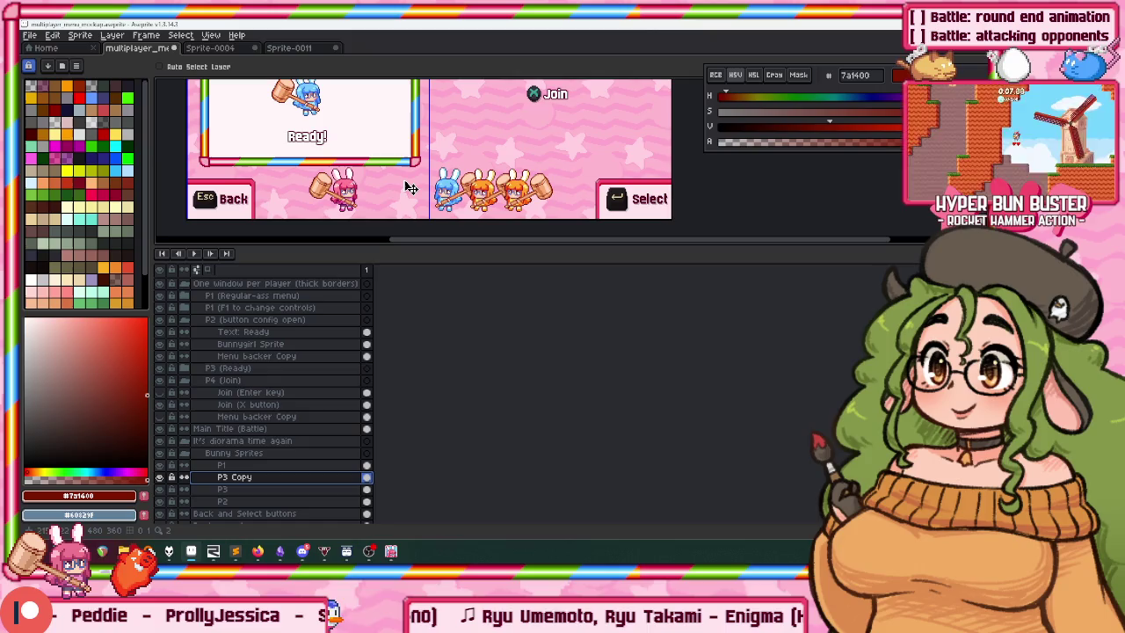
scroll(411, 187, "down", 1)
scroll(409, 186, "up", 2)
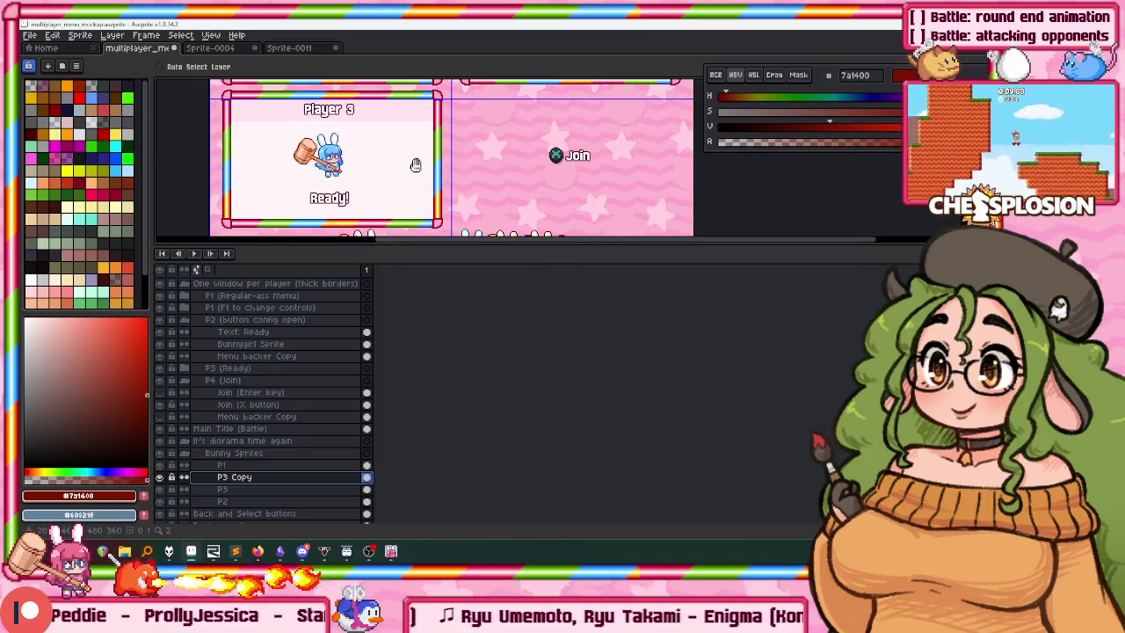
scroll(407, 184, "down", 4)
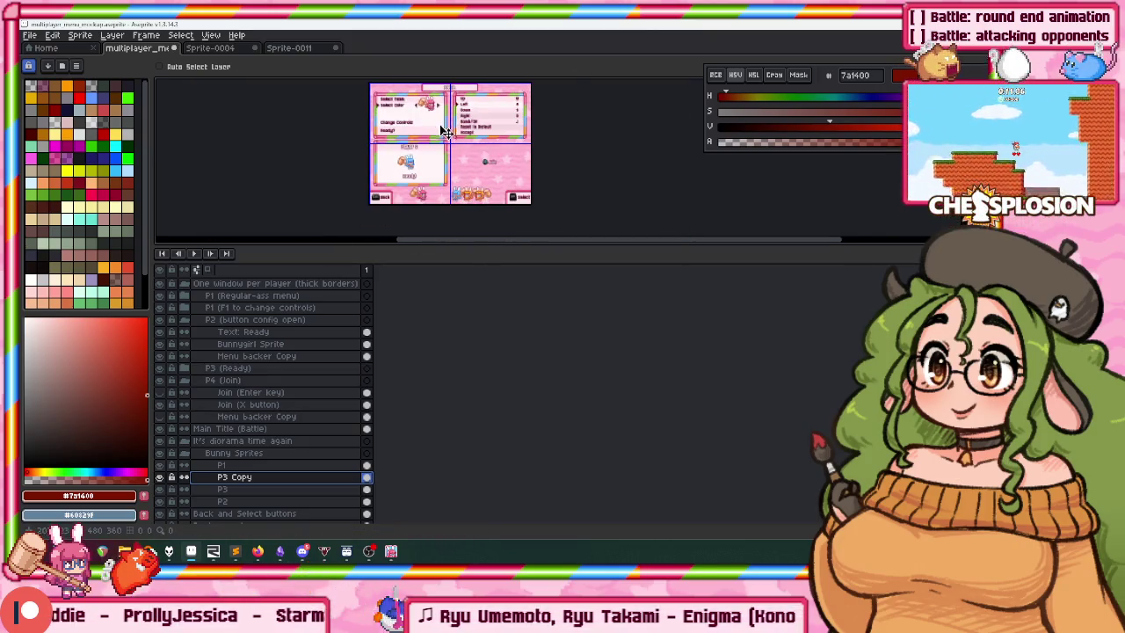
scroll(446, 130, "up", 1)
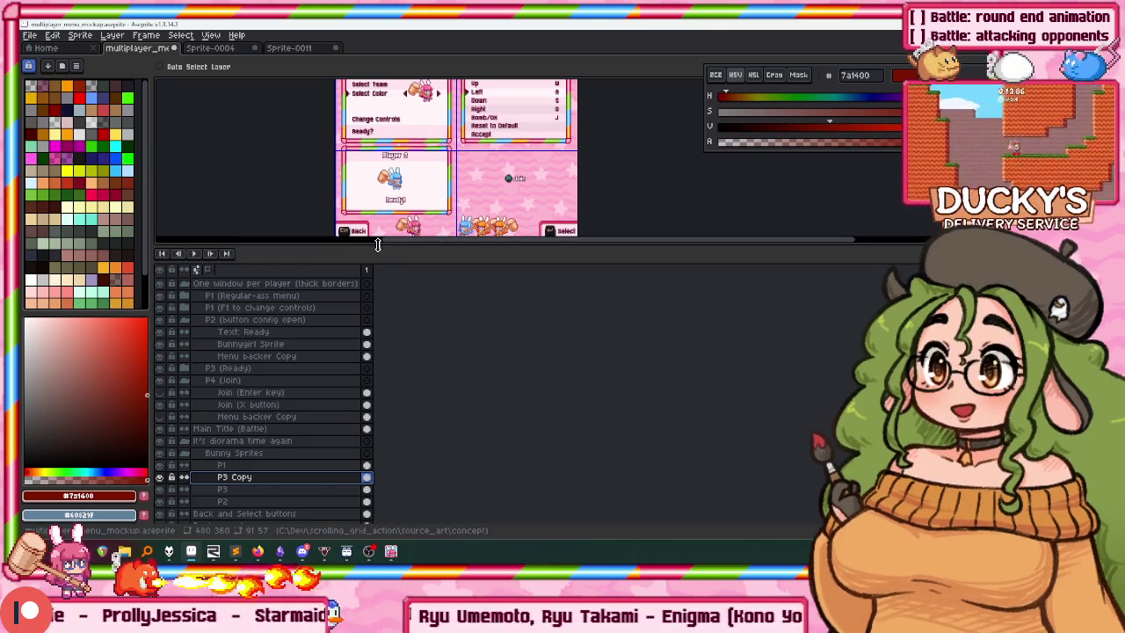
Enlarge the canvas area and move the pink P1 bunny further right.
left_click_drag(378, 245, 389, 302)
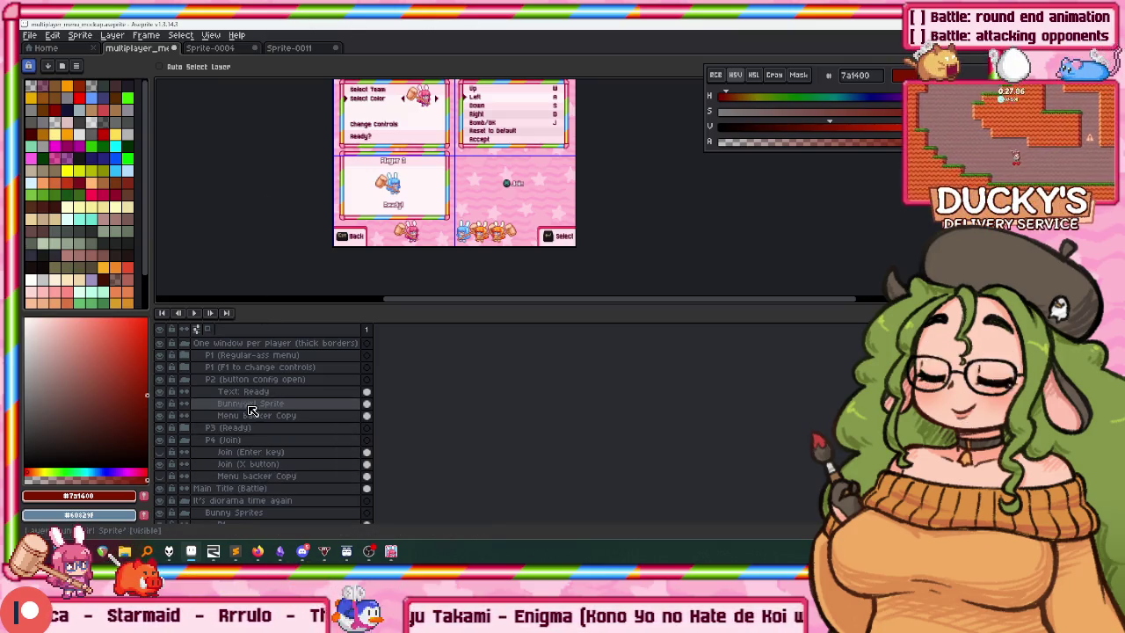
scroll(250, 409, "down", 3)
left_click(220, 463)
scroll(429, 129, "up", 4)
mouse_move(429, 130)
left_mouse_down()
mouse_move(545, 188)
mouse_move(449, 187)
left_mouse_up()
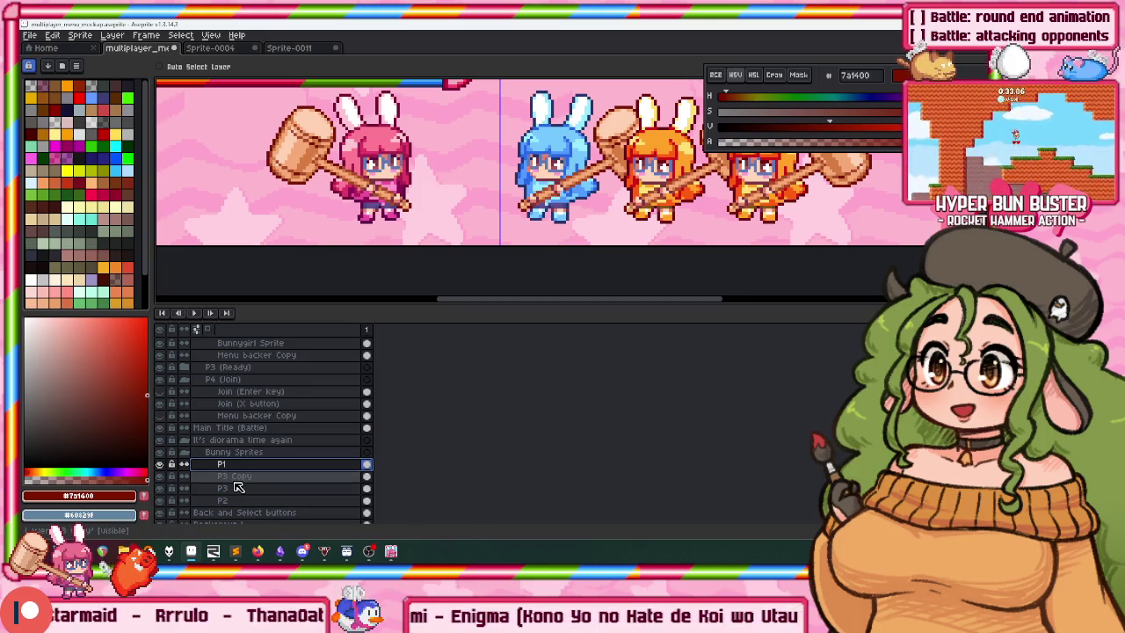
Shift the P3 Copy, P3 and P2 bunnies together to the right.
left_click_drag(234, 475, 223, 500)
left_click_drag(540, 201, 604, 202)
left_click(277, 477)
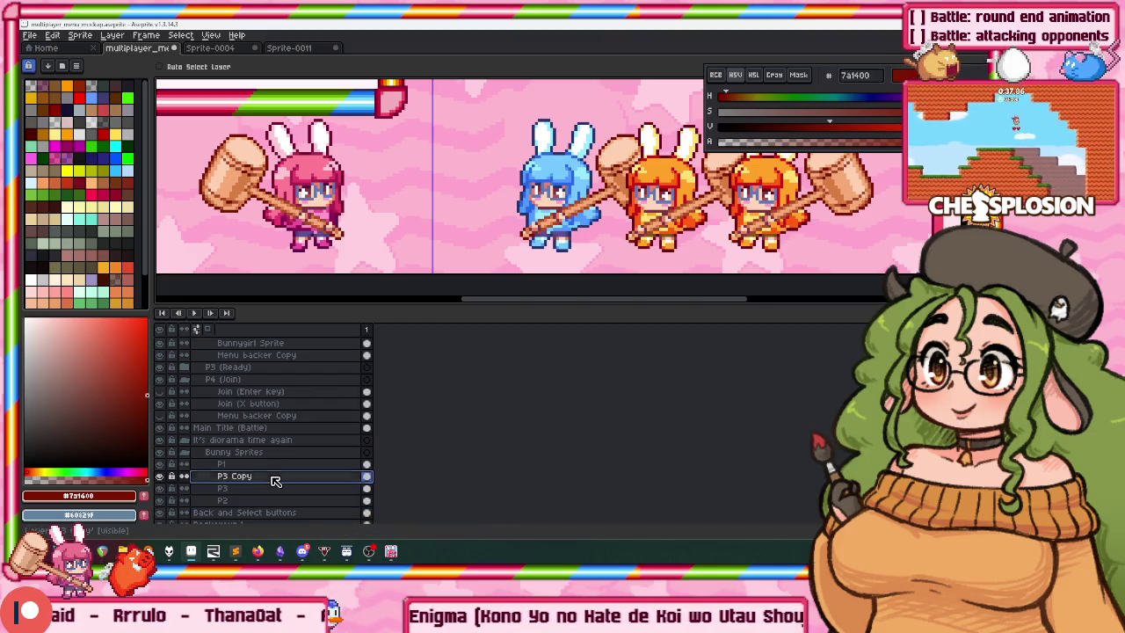
Delete the P3 Copy layer with its bunny and save the mockup.
right_click(276, 479)
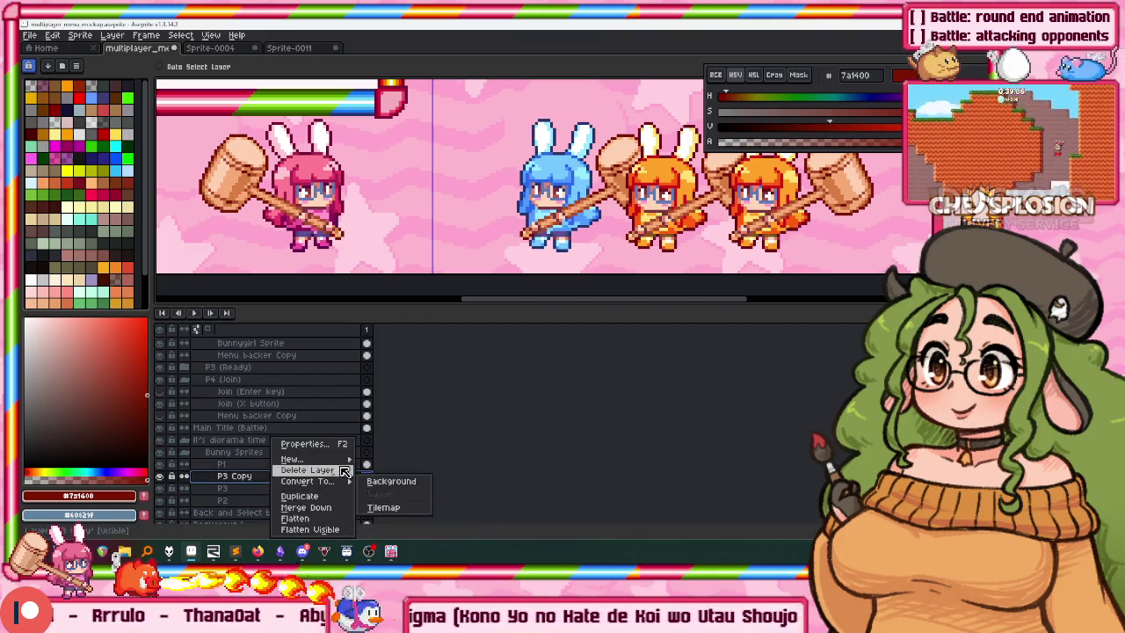
left_click(306, 469)
scroll(508, 173, "down", 1)
scroll(508, 173, "down", 1)
key("ctrl+s")
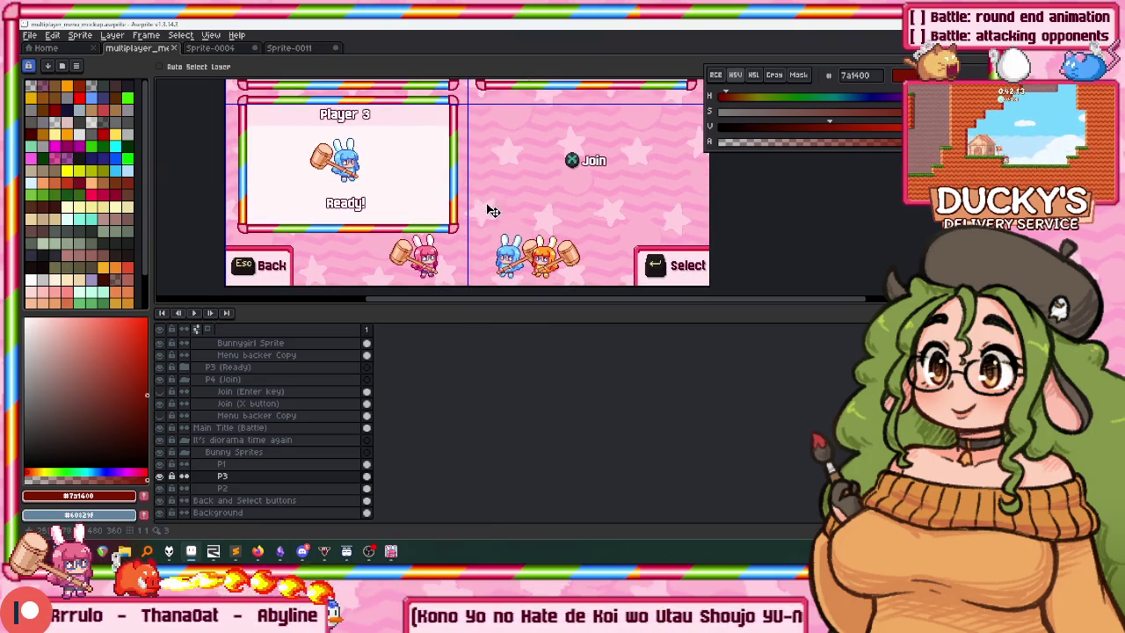
Collapse Bunny Sprites and add an empty Layer 1 below that group.
left_click(201, 453)
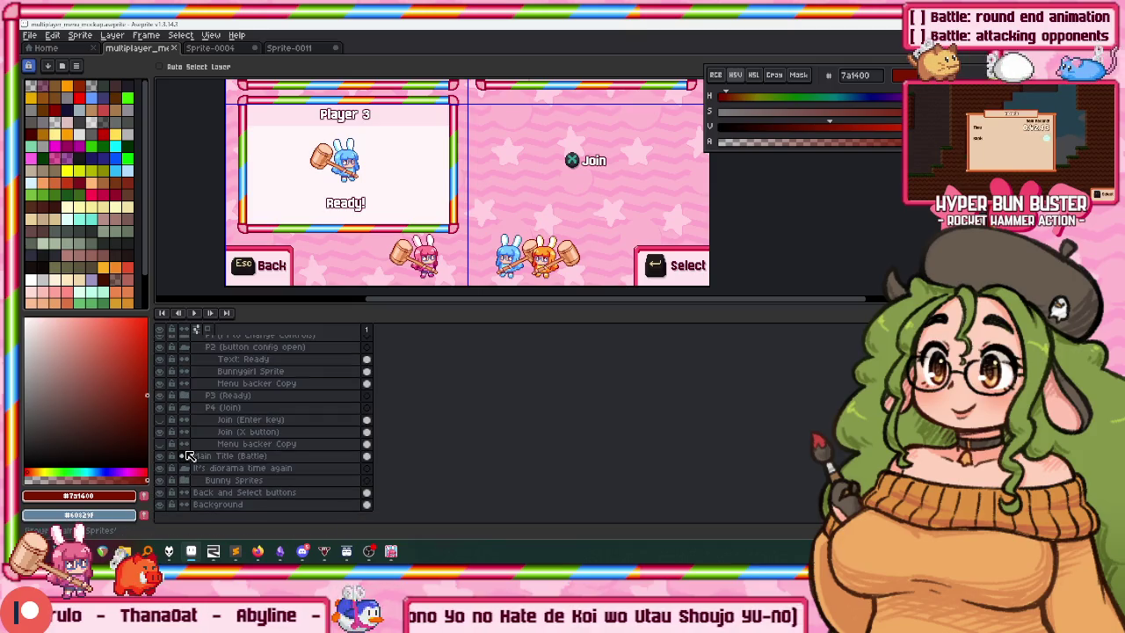
left_click(232, 468)
key("shift+n")
double_click(221, 481)
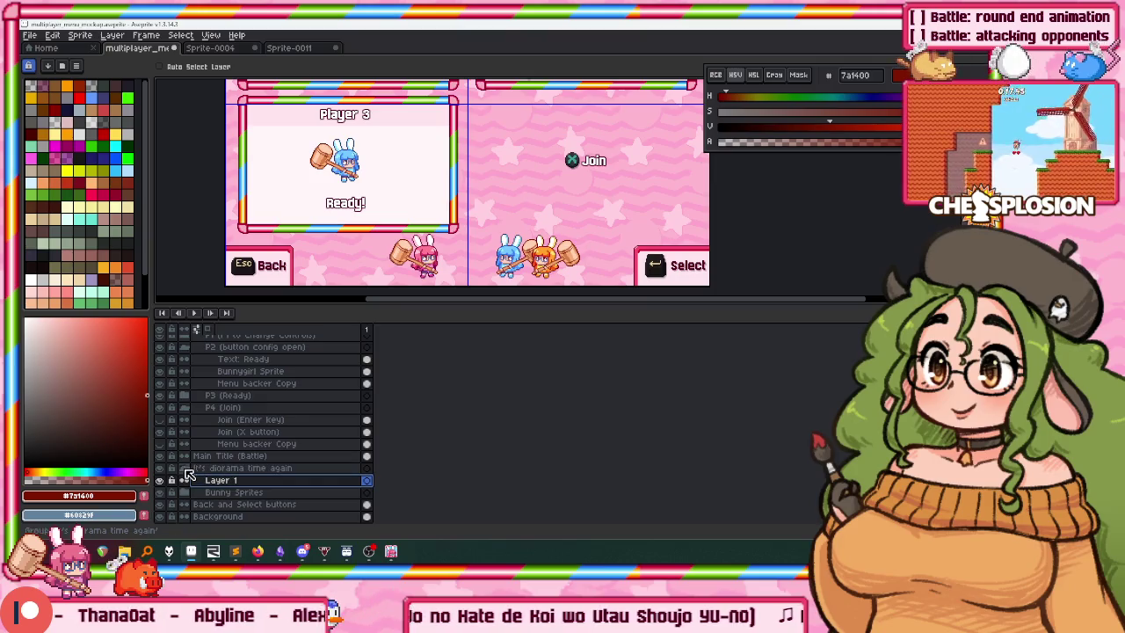
key("Return")
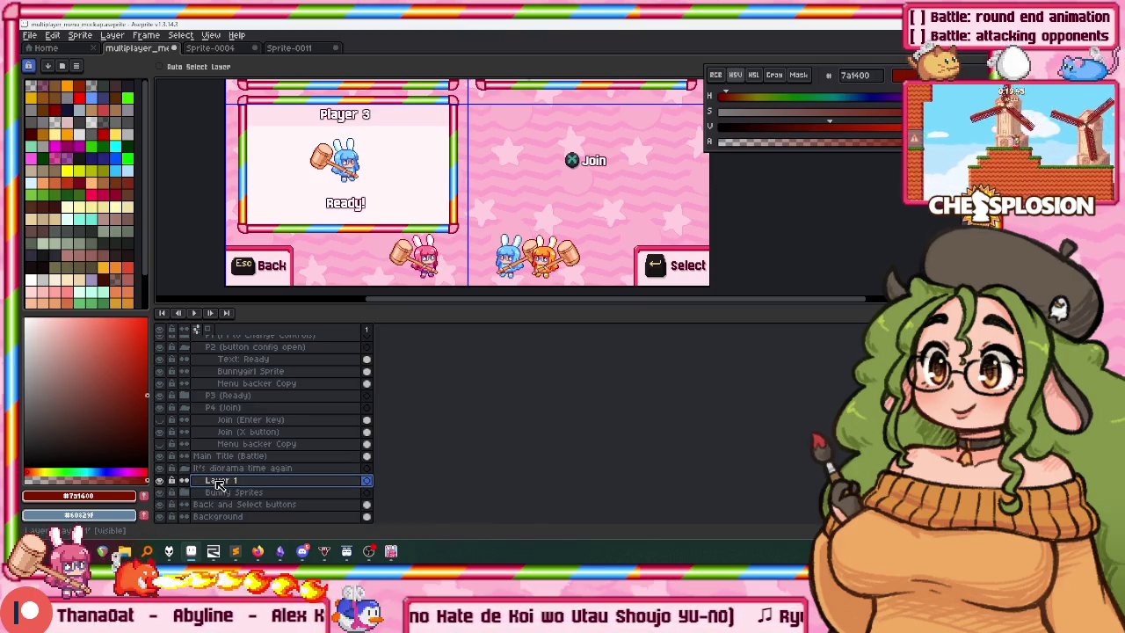
left_click_drag(219, 483, 226, 494)
Select the Bunny Sprites group, then the It's diorama time again group.
left_click(244, 481)
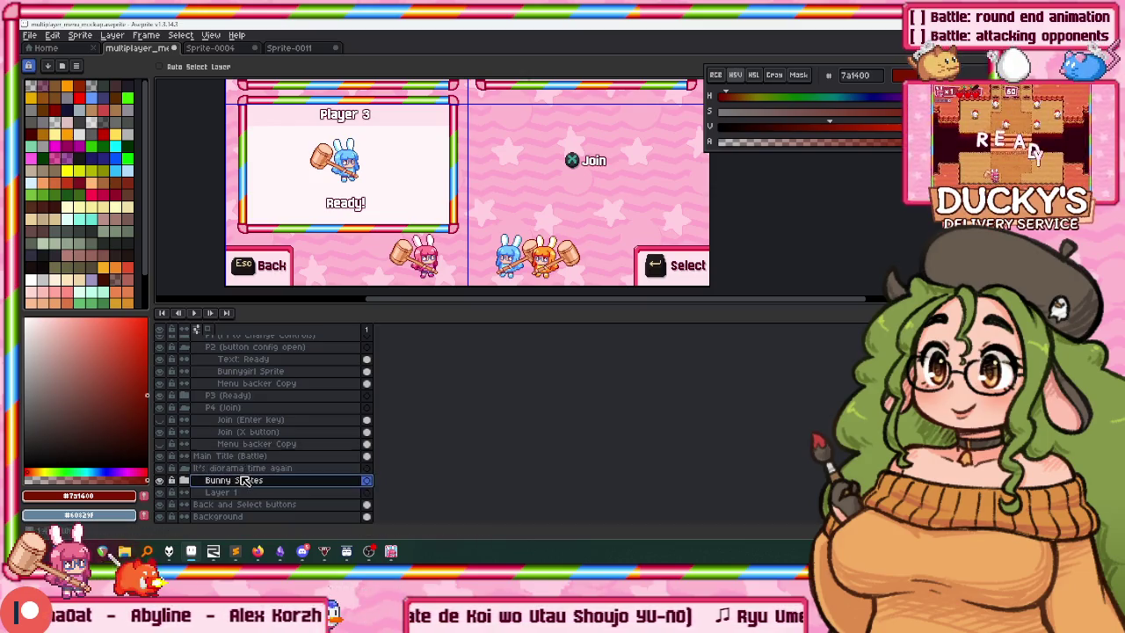
left_click(246, 468)
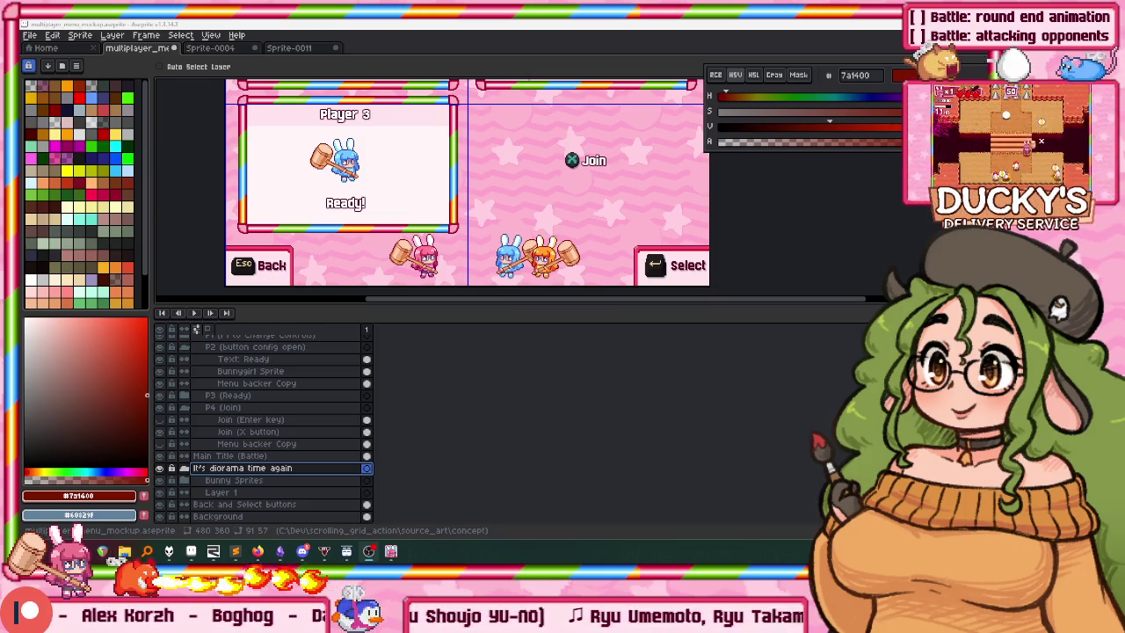
scroll(413, 264, "down", 1)
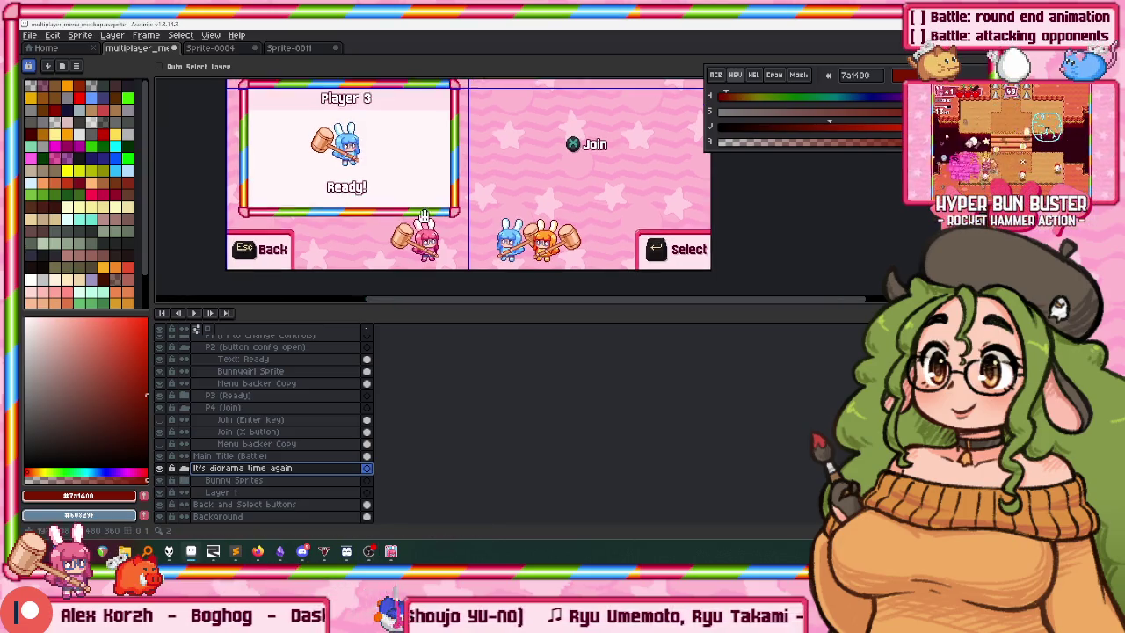
Scroll to the top of the Layers panel and fold the Button Config group away.
scroll(422, 229, "down", 3)
scroll(457, 176, "up", 1)
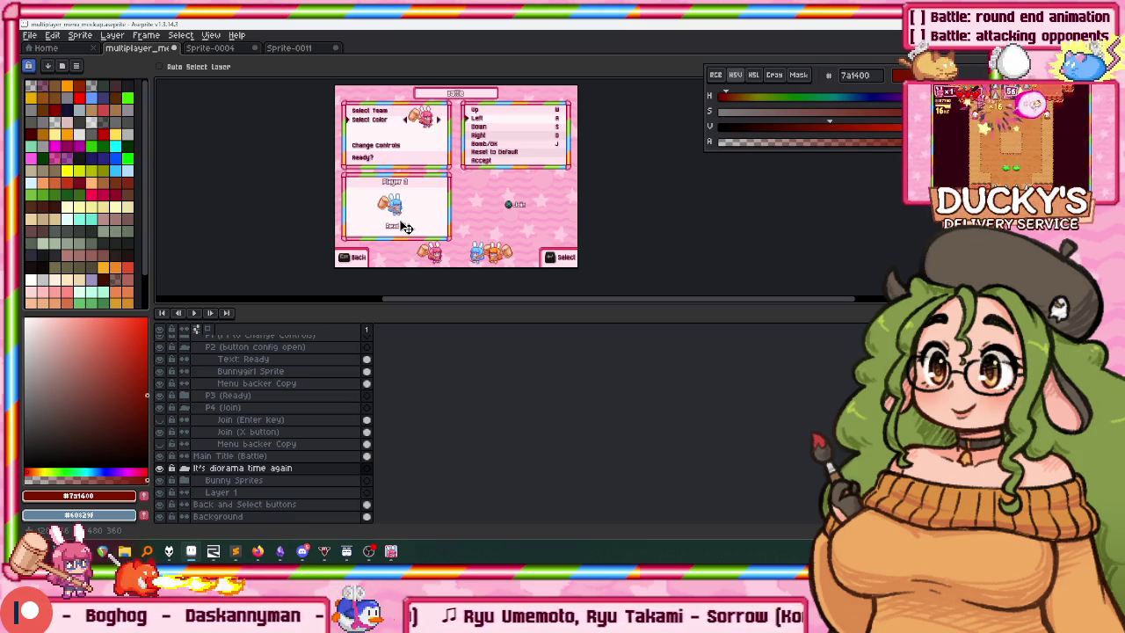
scroll(458, 197, "up", 2)
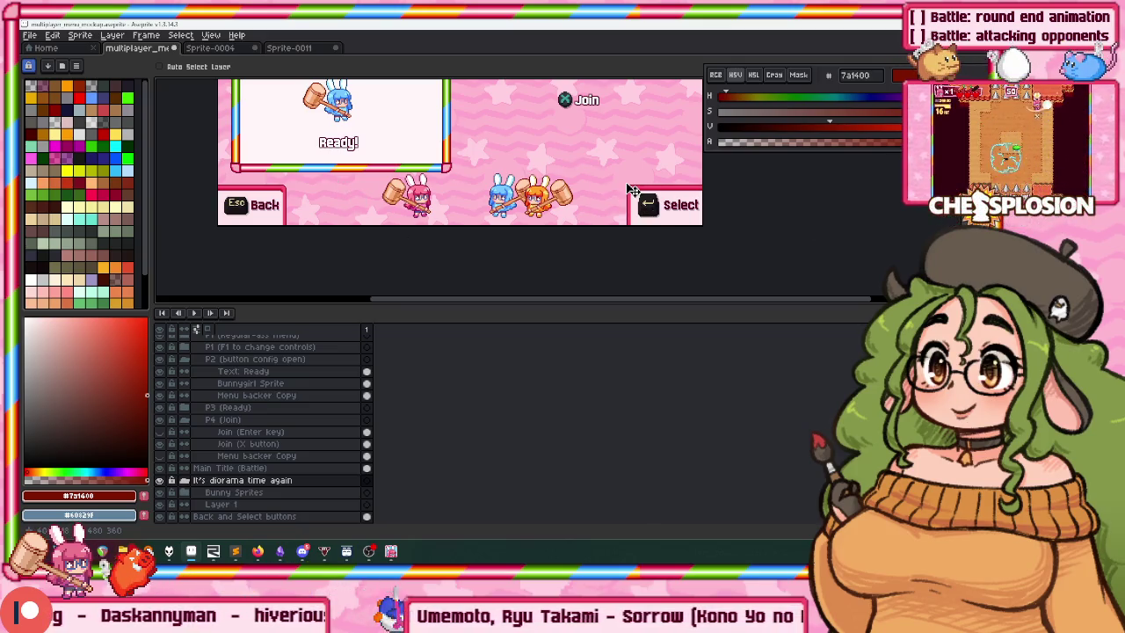
scroll(580, 145, "up", 2)
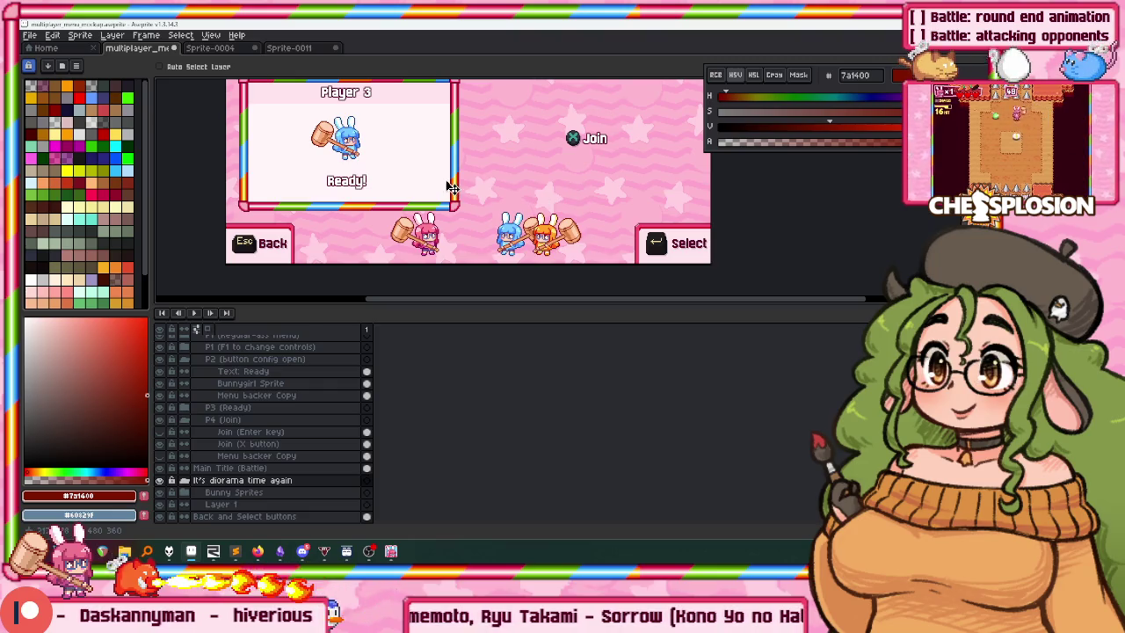
scroll(452, 189, "up", 1)
scroll(452, 189, "up", 1)
scroll(430, 247, "down", 2)
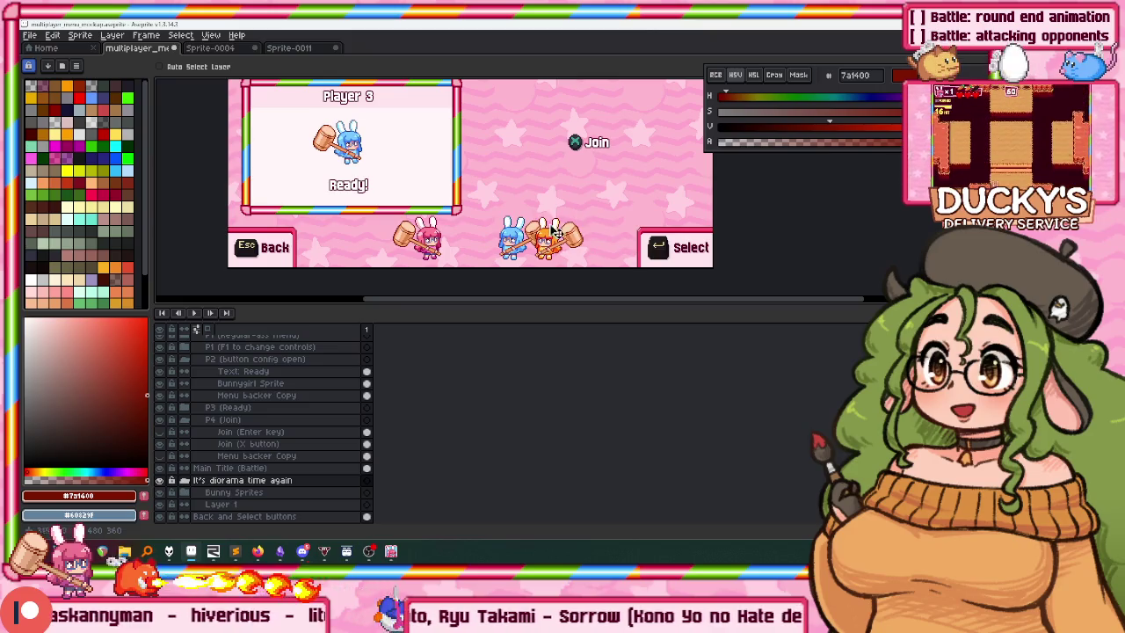
scroll(525, 195, "down", 2)
scroll(498, 193, "up", 1)
scroll(466, 149, "up", 1)
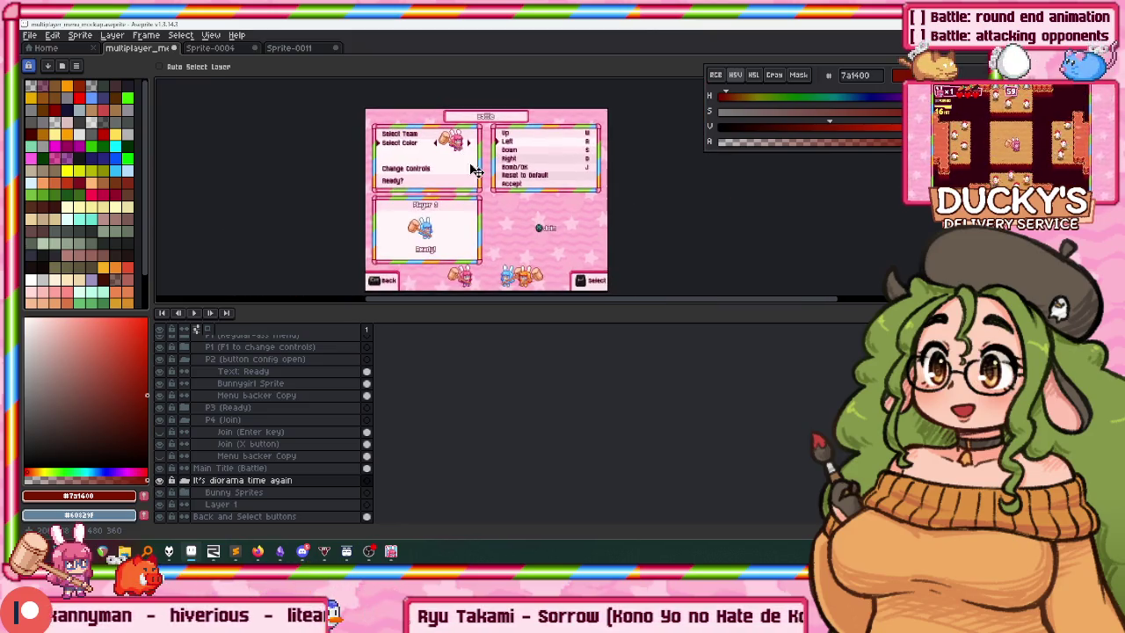
scroll(465, 167, "up", 1)
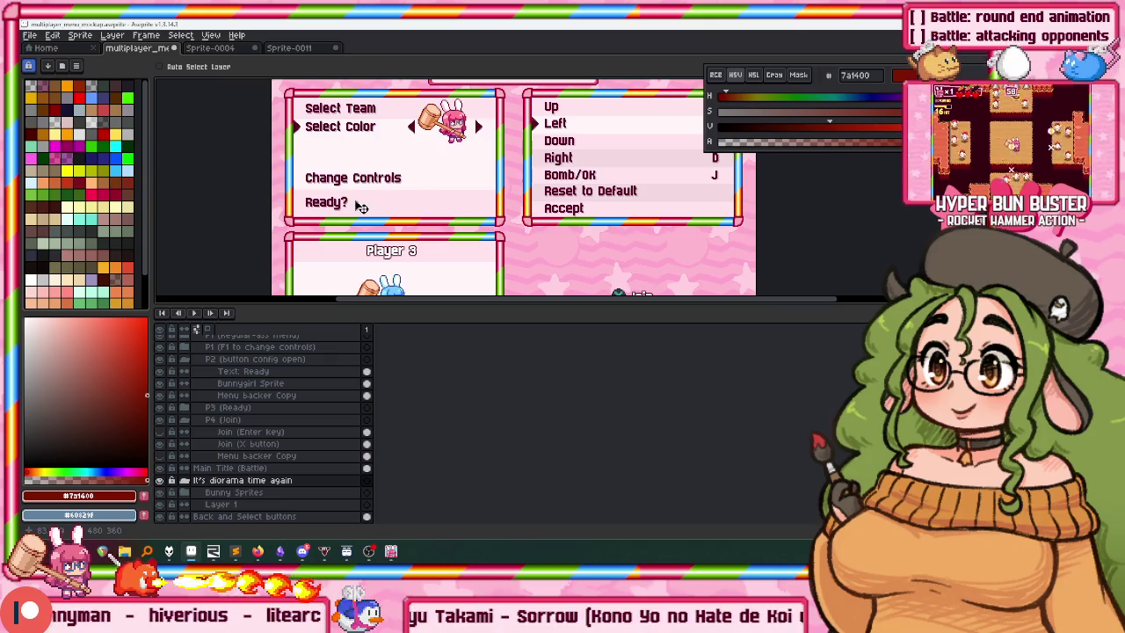
scroll(255, 387, "up", 2)
scroll(255, 378, "up", 2)
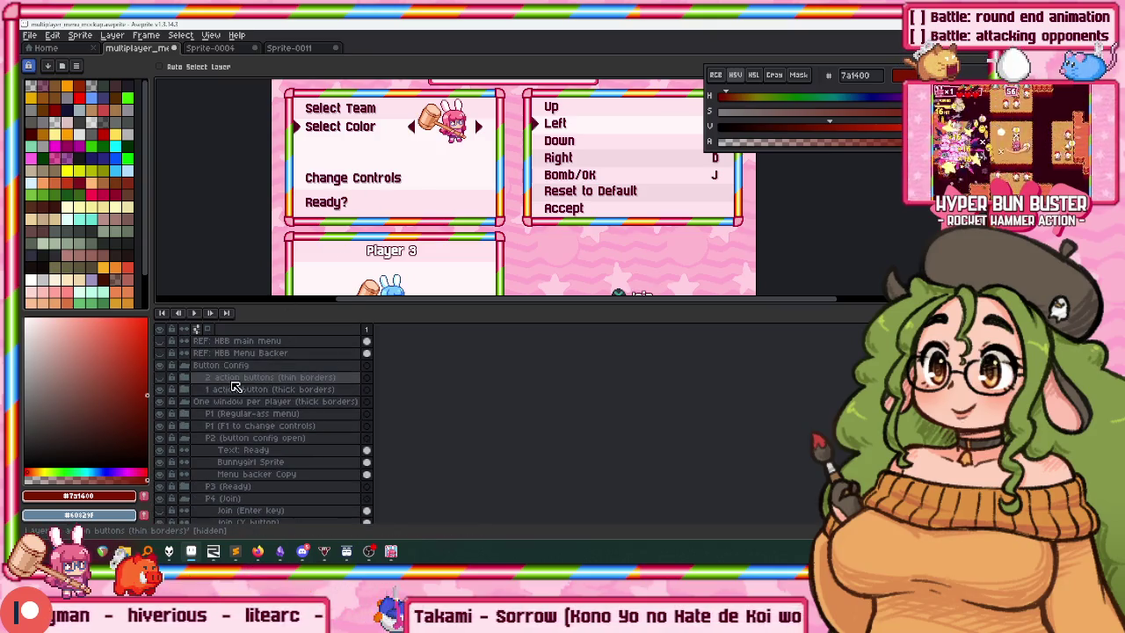
left_click(183, 365)
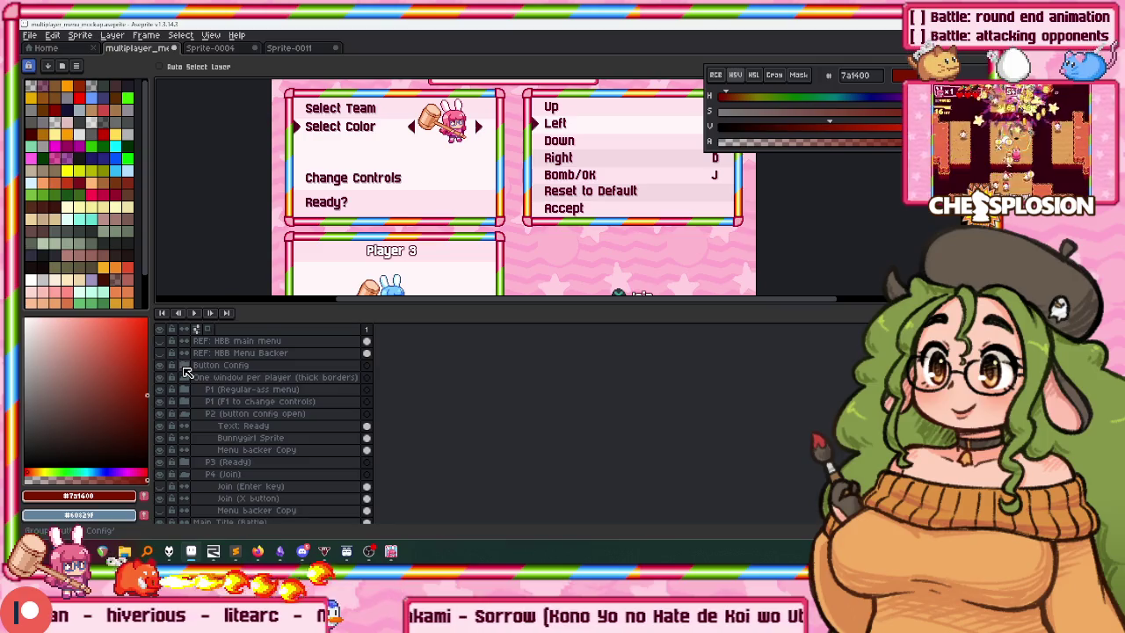
Rename the P1 group with CO-OP, delete Select Team Text, and show the Player 1 title.
double_click(246, 390)
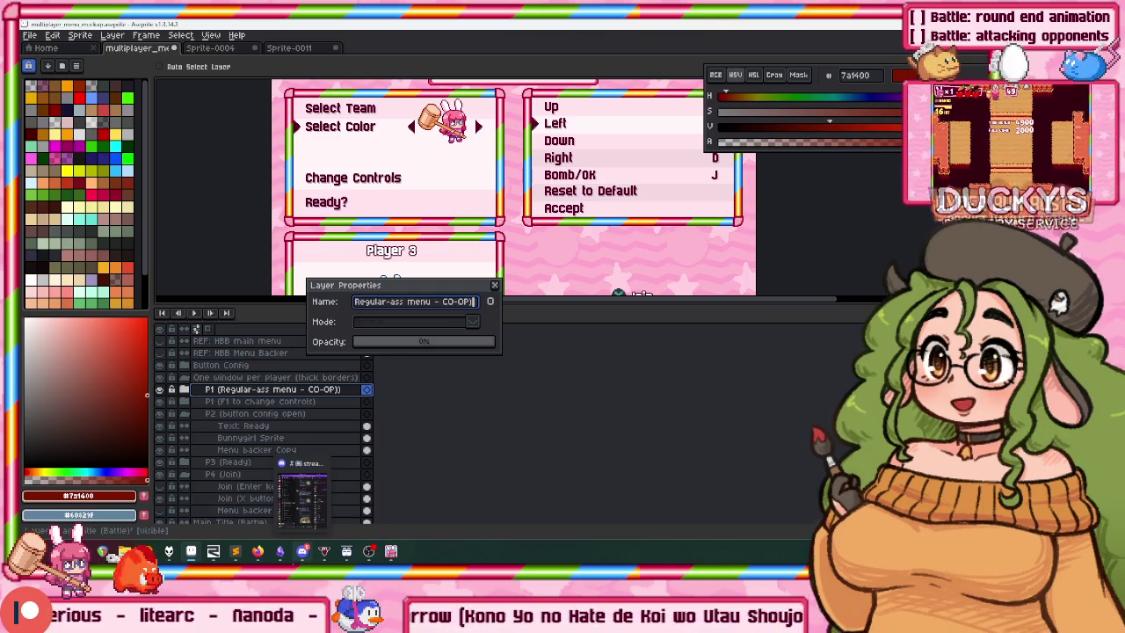
key("Return")
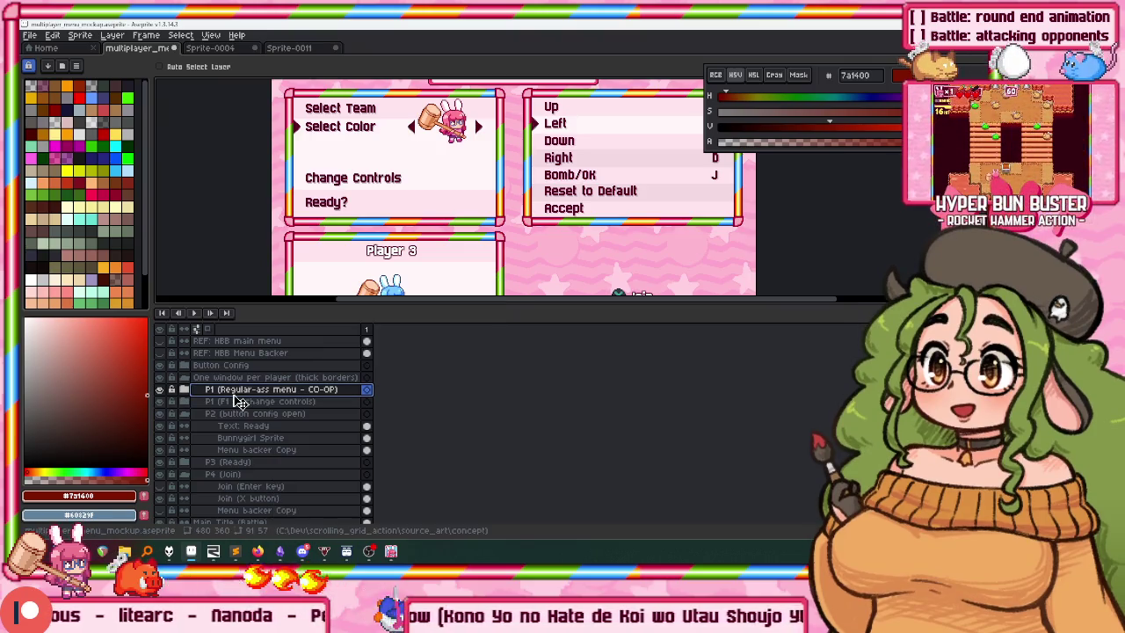
left_click(184, 390)
right_click(279, 462)
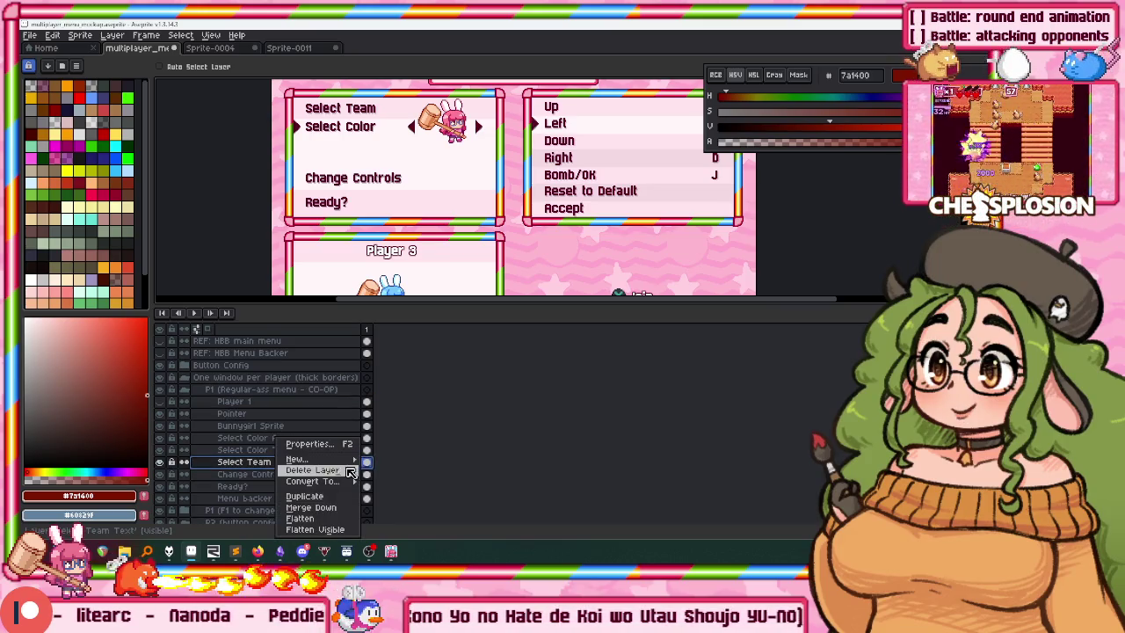
left_click(320, 471)
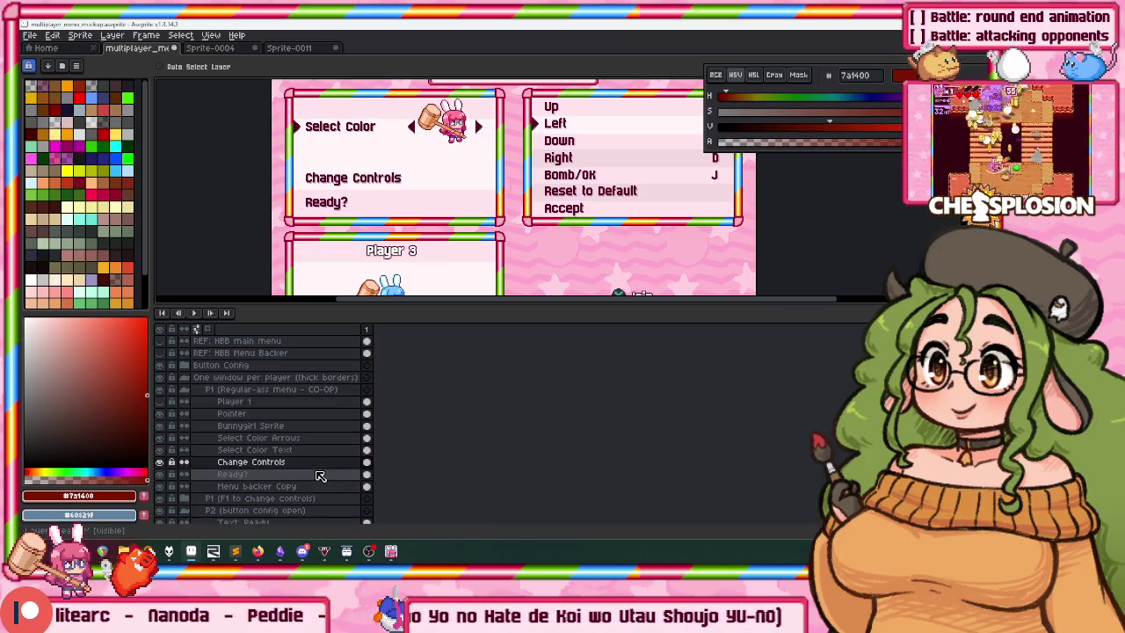
left_click(159, 401)
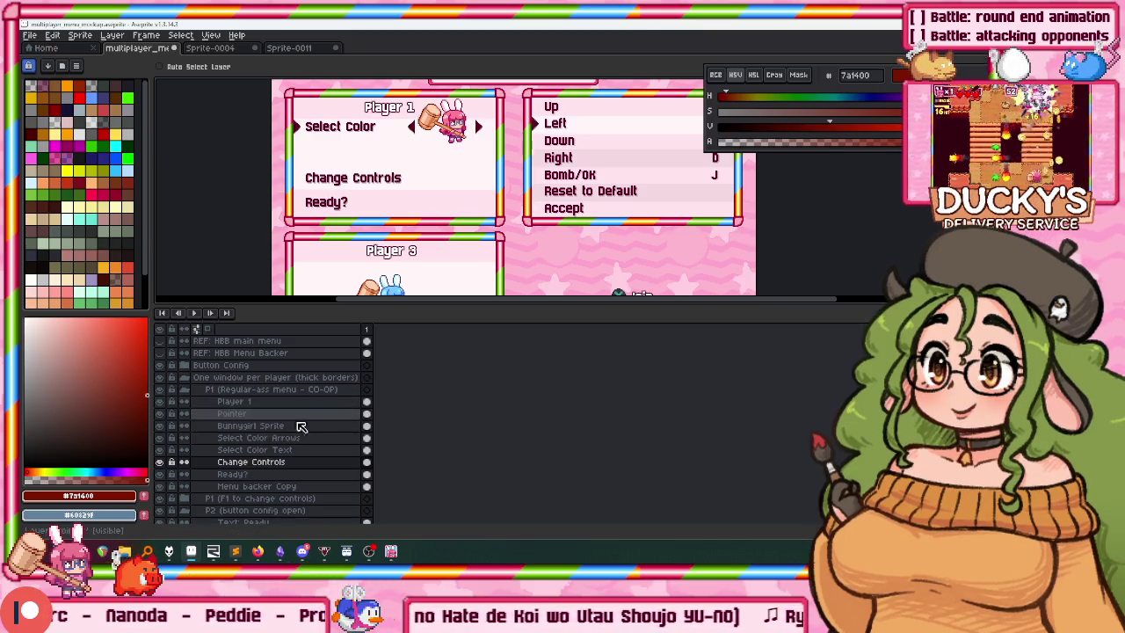
Move the Pointer through Select Color Text layers down about 24 px in the Player 1 window.
left_click(296, 437)
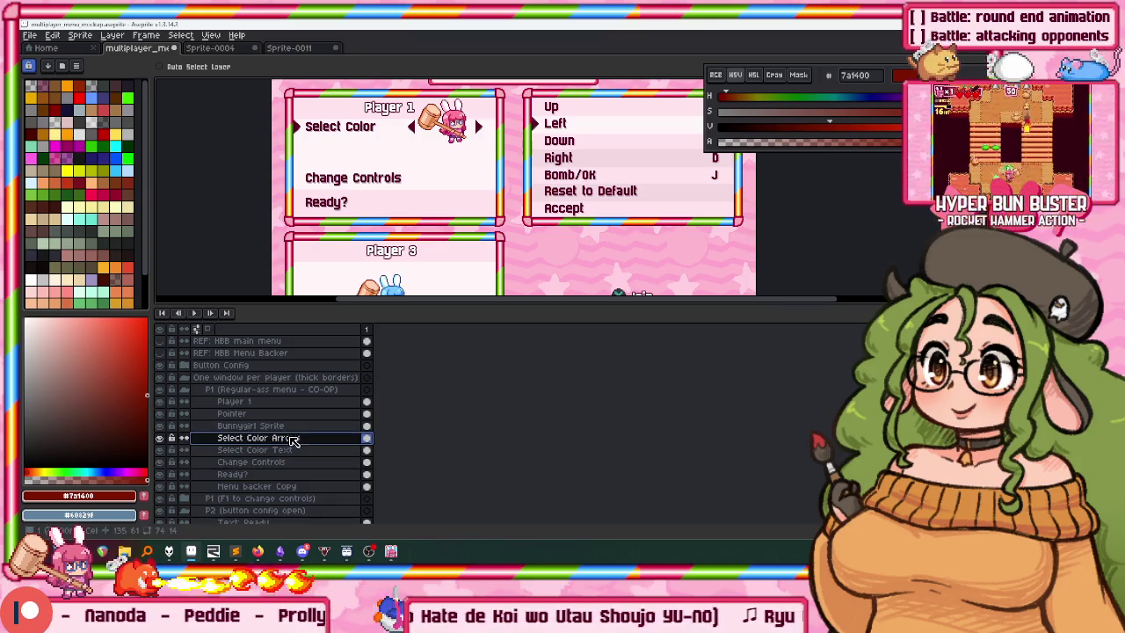
left_click(245, 415)
left_click_drag(245, 420, 249, 450)
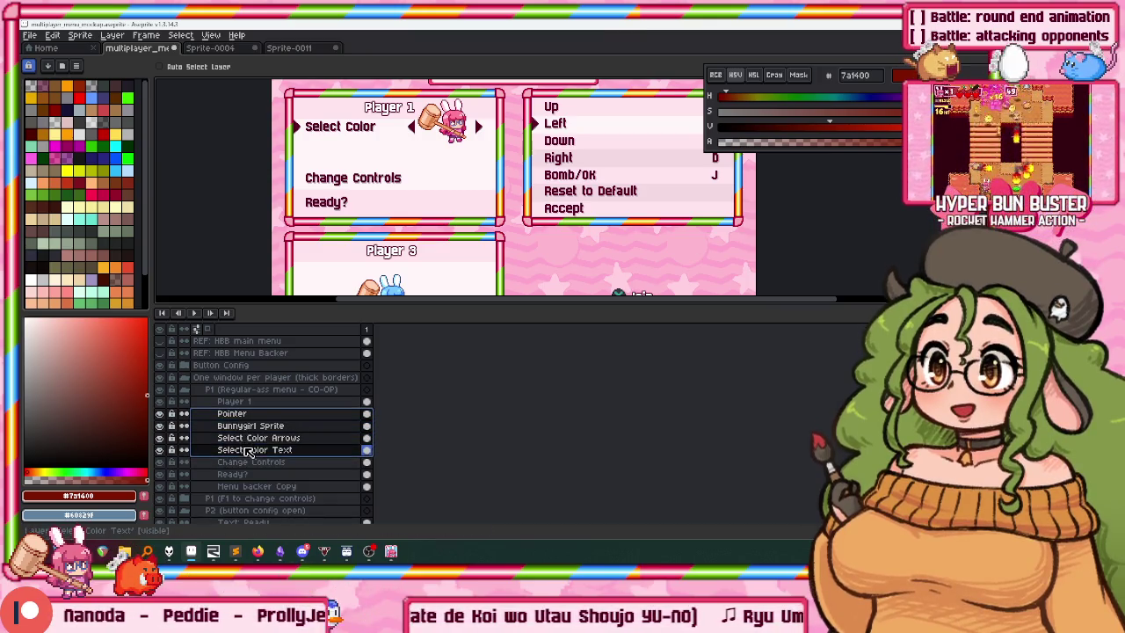
left_click_drag(371, 130, 372, 166)
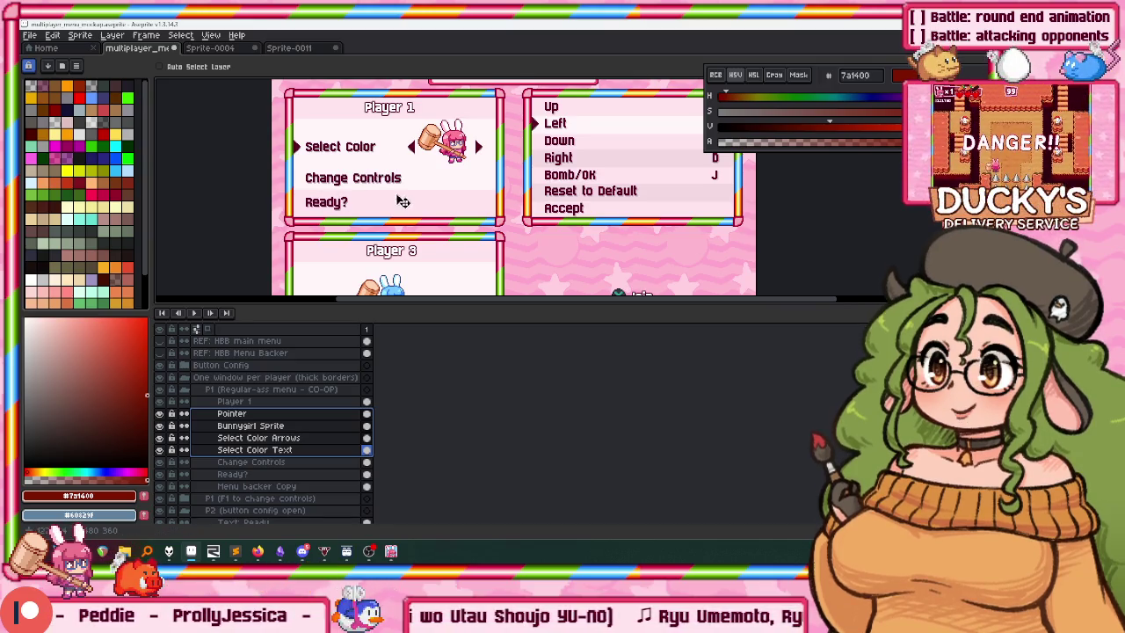
left_click_drag(400, 202, 389, 214)
left_click(256, 486)
Eyedrop the light pink #ffe5ee from the Player 1 window as the foreground colour.
key("i")
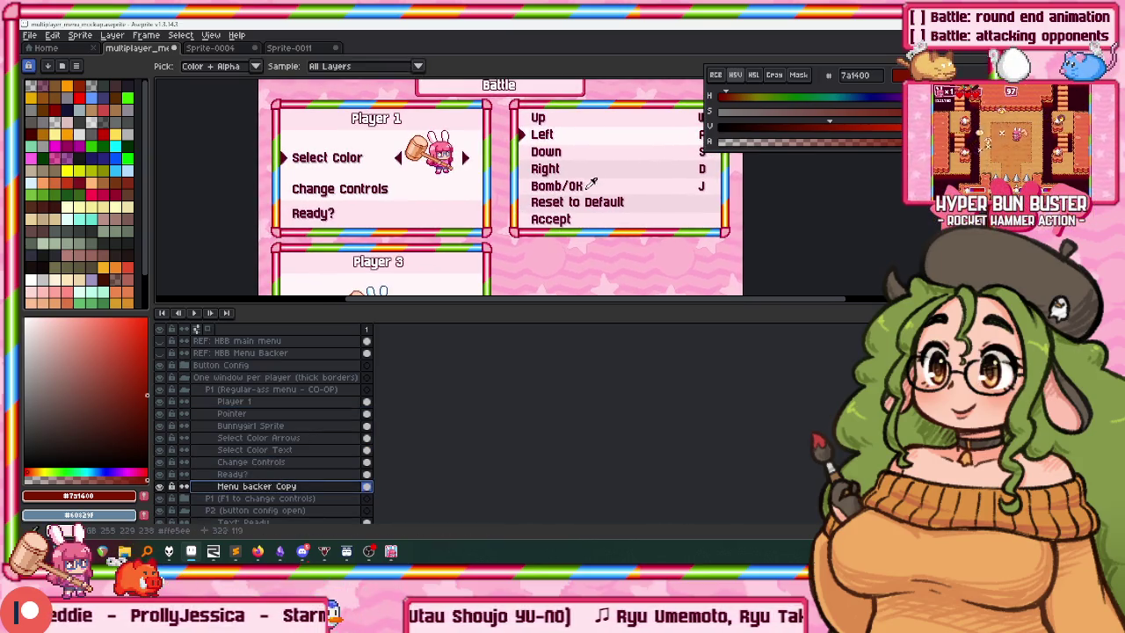
left_click(602, 169)
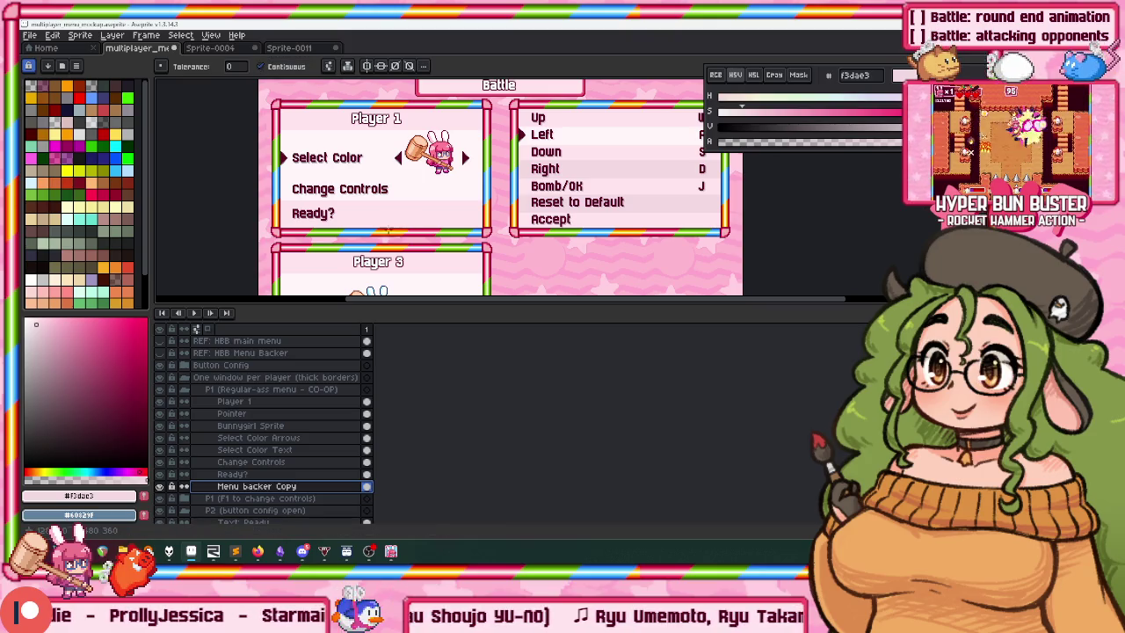
scroll(586, 188, "up", 2)
left_click(265, 203)
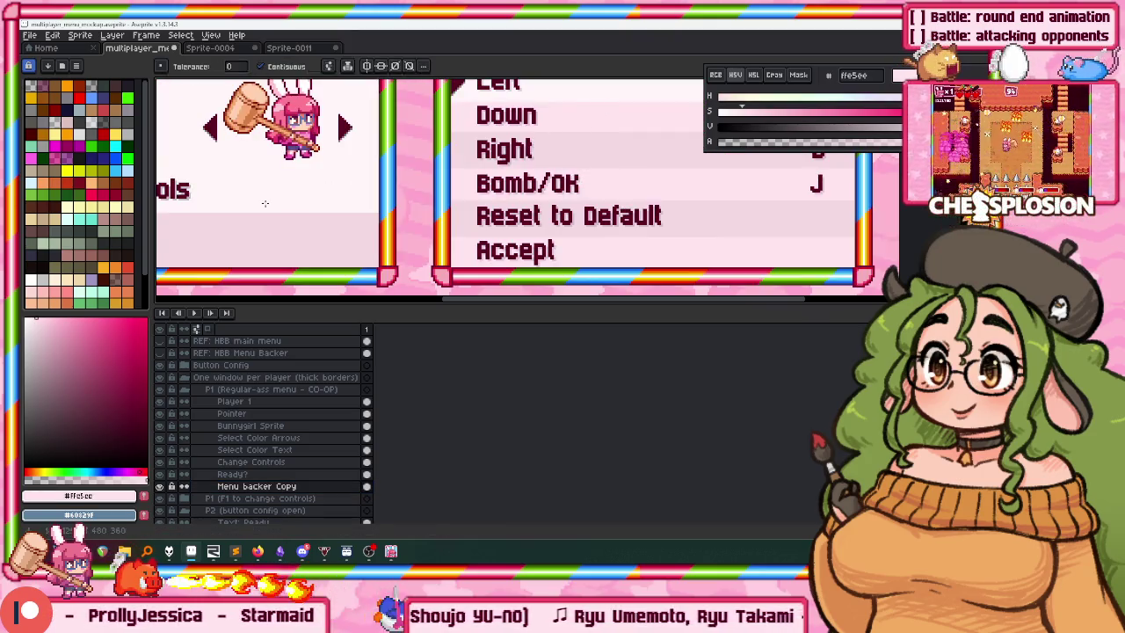
left_click_drag(265, 203, 422, 193)
Frame the Player 1 panel with its Change Controls row and select the Pointer layer.
scroll(616, 211, "up", 3)
scroll(541, 183, "down", 1)
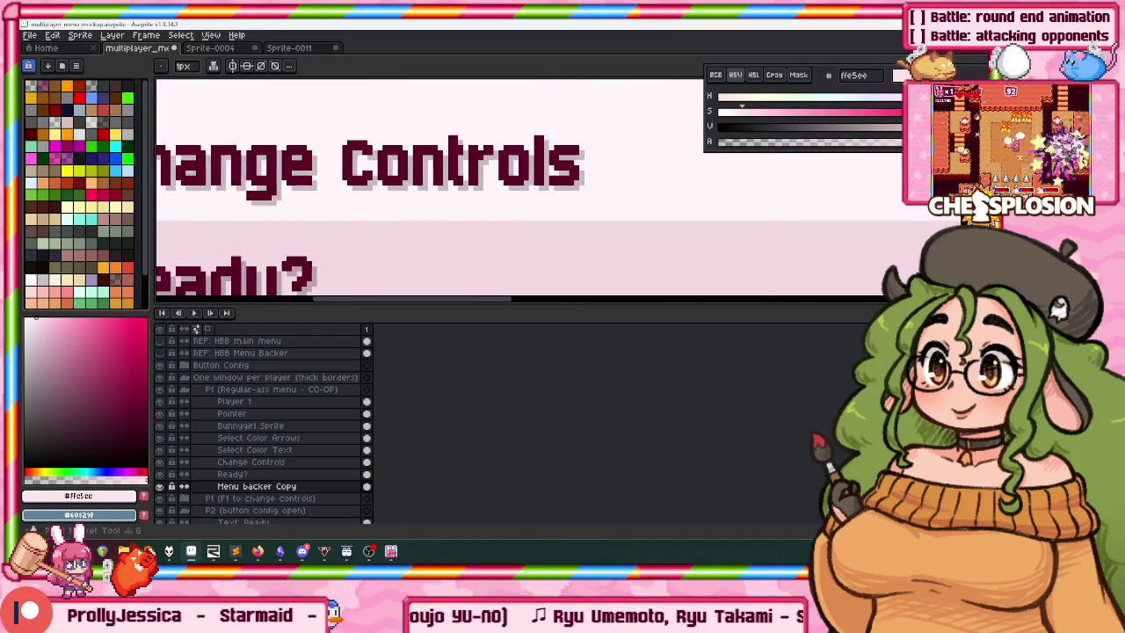
scroll(592, 225, "up", 1)
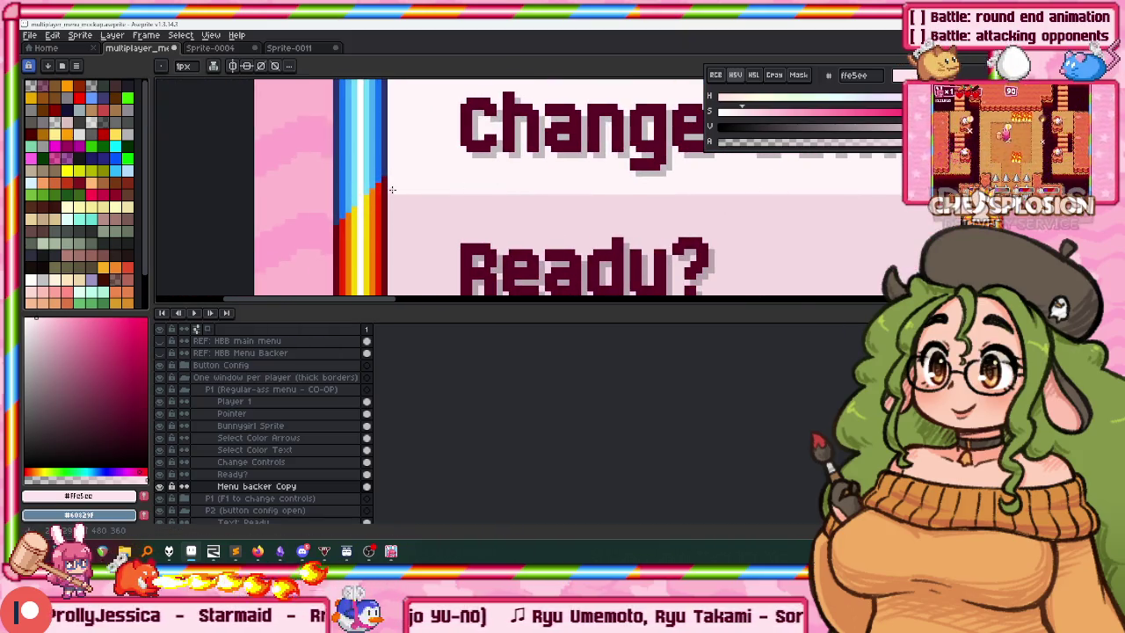
scroll(412, 146, "down", 1)
left_click_drag(412, 147, 132, 143)
scroll(606, 206, "down", 1)
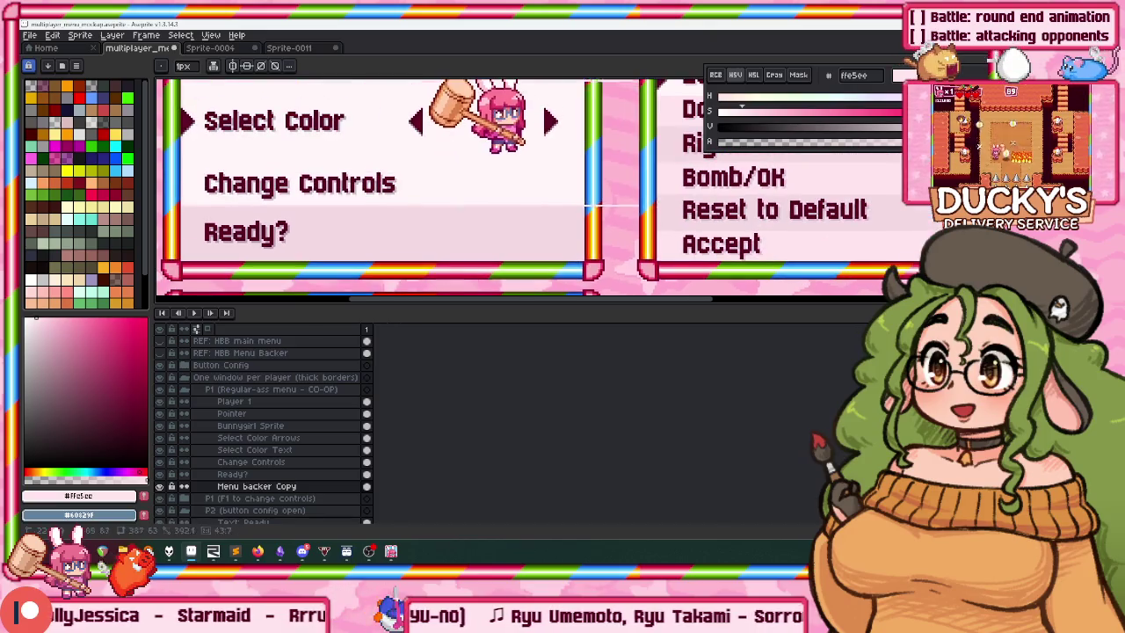
scroll(592, 150, "up", 1)
scroll(598, 162, "up", 1)
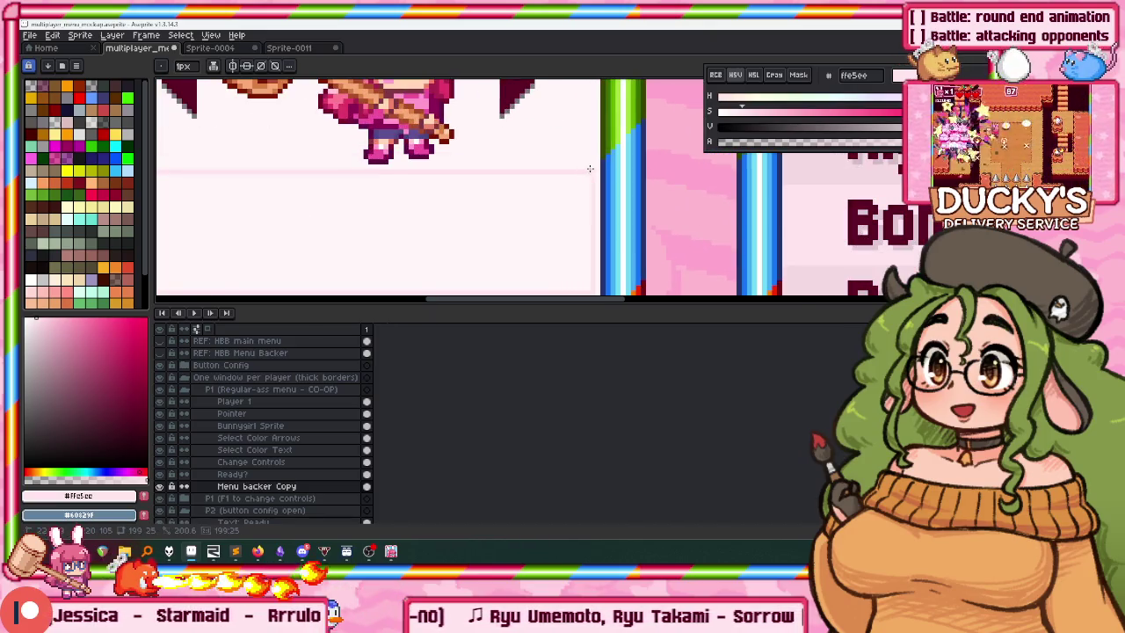
scroll(596, 171, "down", 1)
scroll(580, 167, "down", 1)
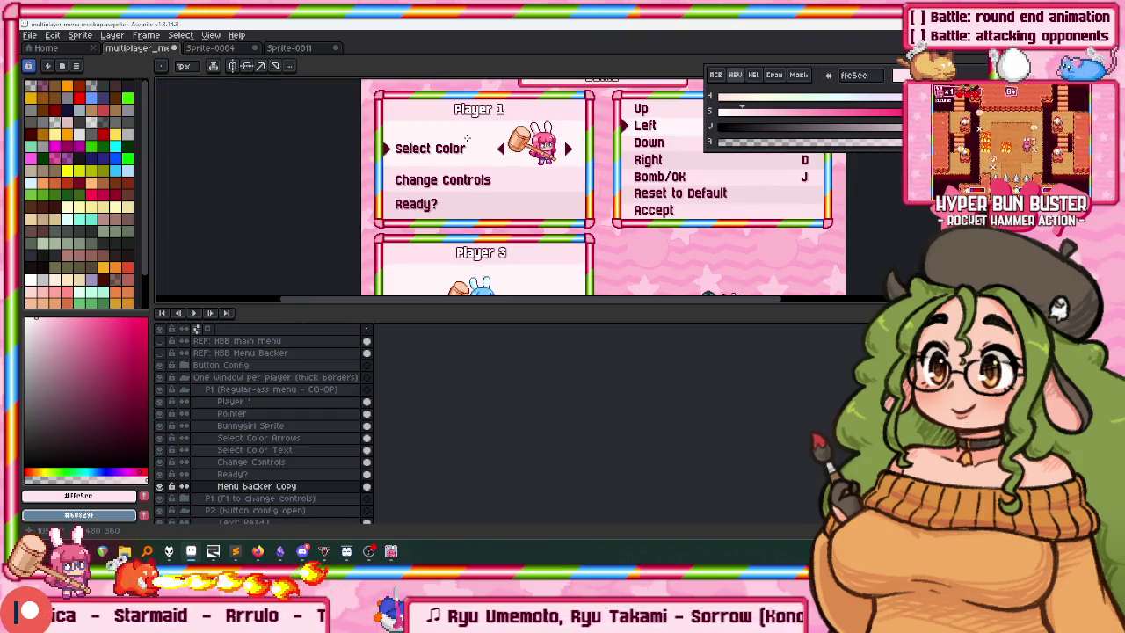
scroll(468, 138, "up", 1)
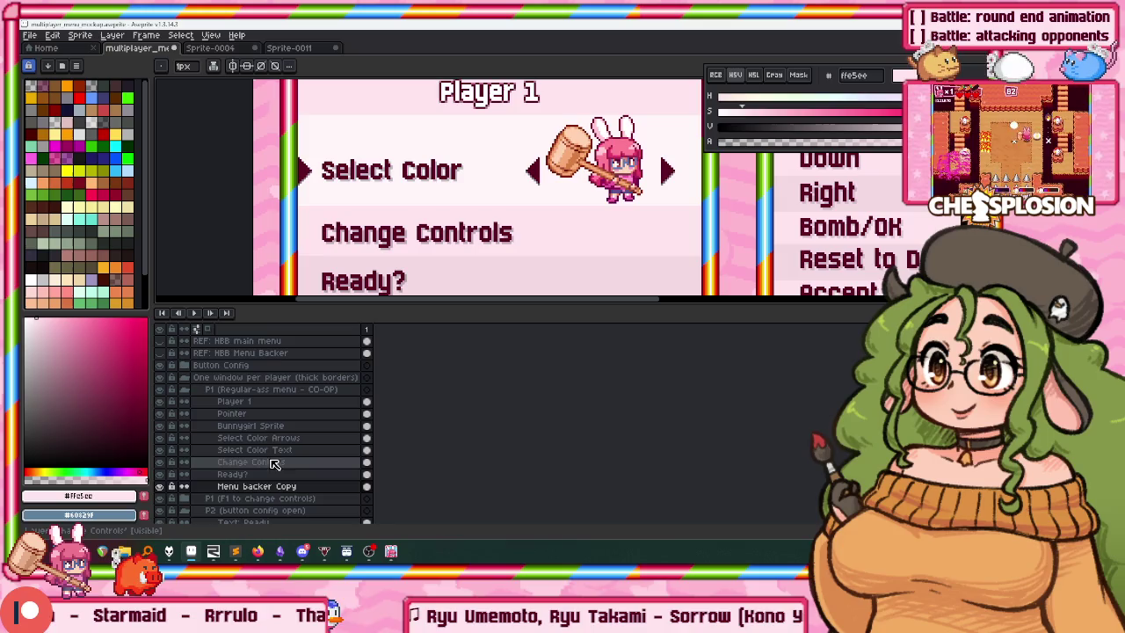
left_click(235, 414)
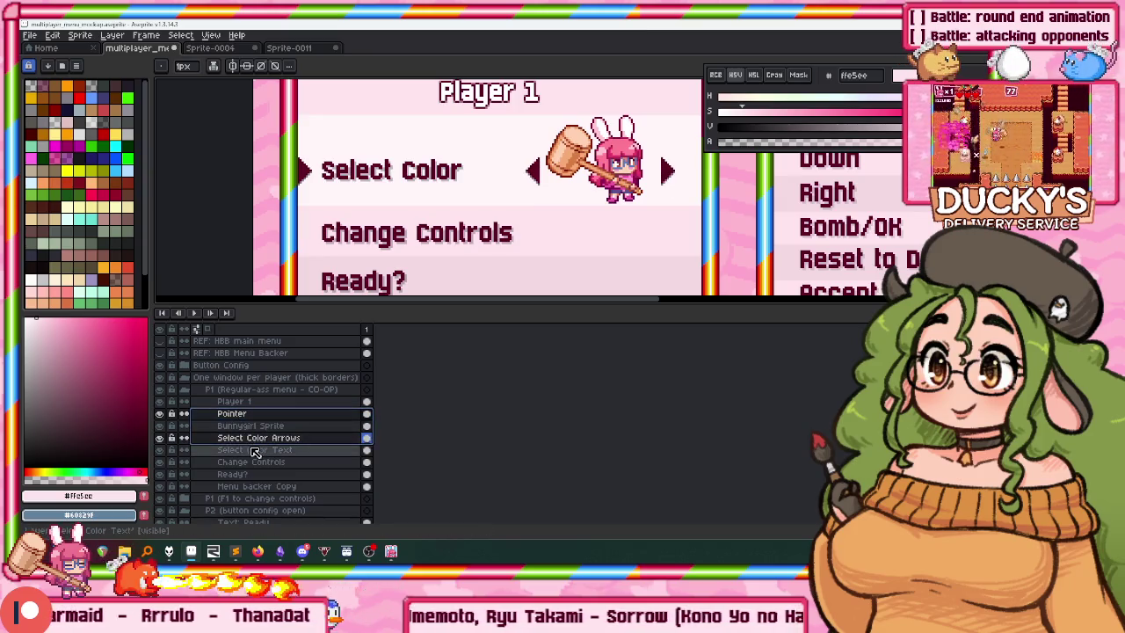
Select the Pointer through Select Color Text layers and nudge that row up a few pixels.
left_click_drag(236, 413, 255, 449)
key("v")
left_click_drag(365, 263, 361, 250)
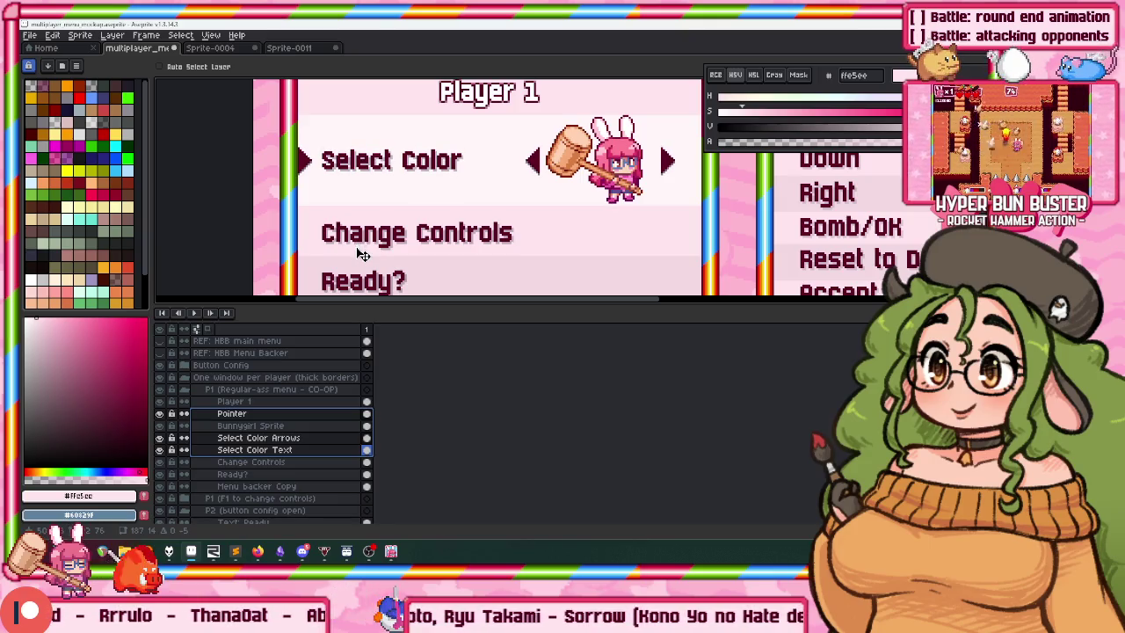
scroll(365, 175, "down", 2)
scroll(364, 145, "up", 1)
scroll(352, 159, "down", 1)
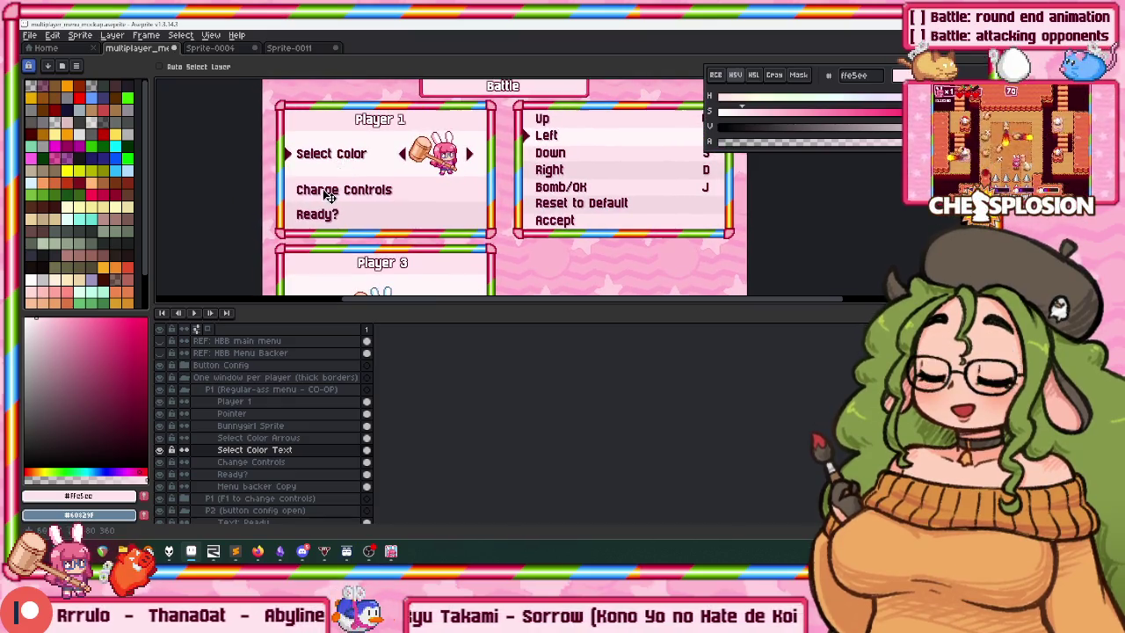
scroll(339, 167, "right", 1)
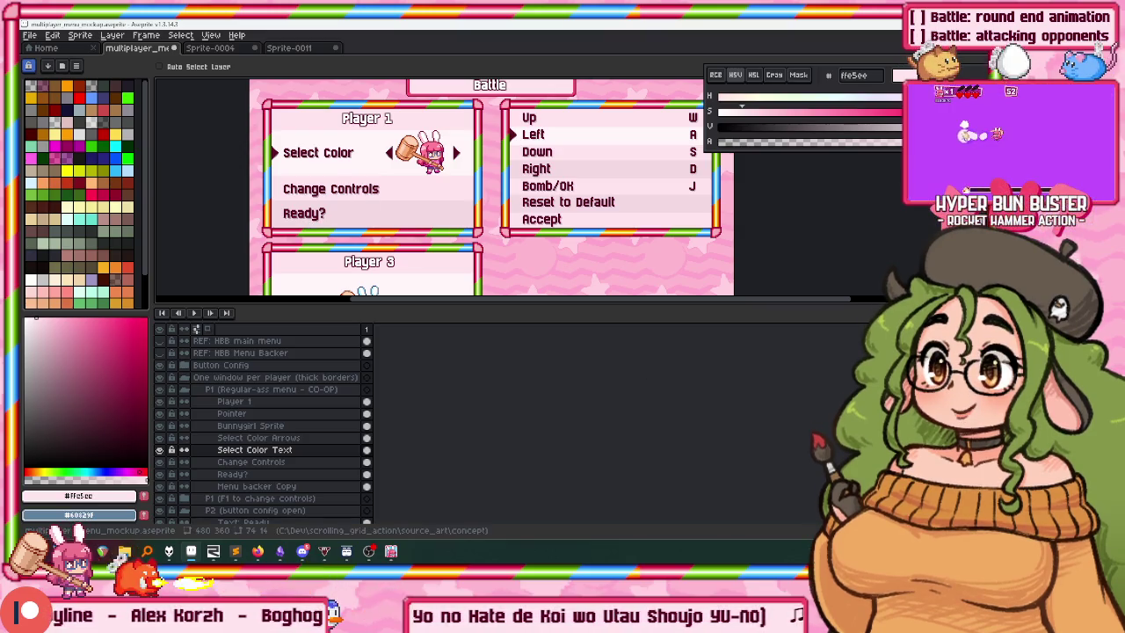
right_click(875, 551)
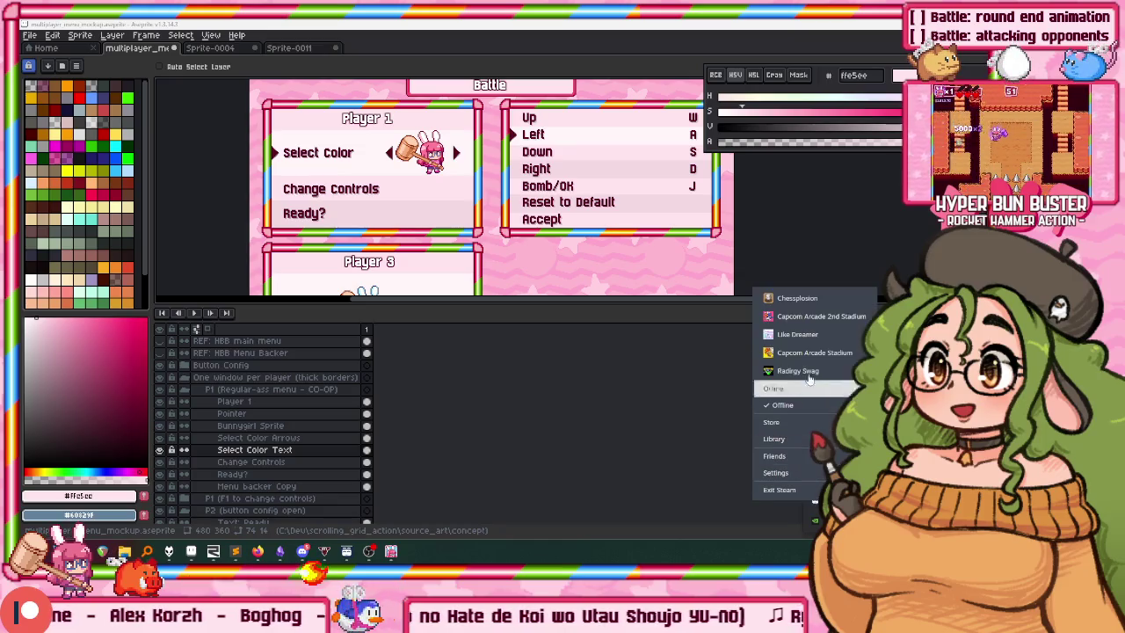
left_click(809, 300)
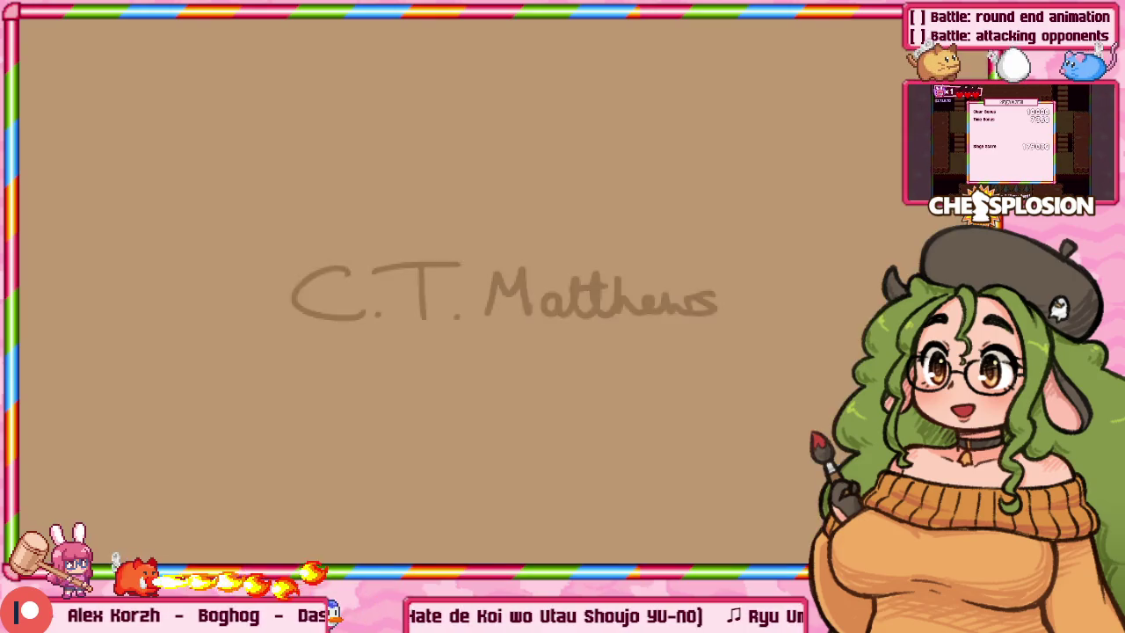
key("Return")
key("Down")
key("Return")
key("Down")
key("Return")
key("Return")
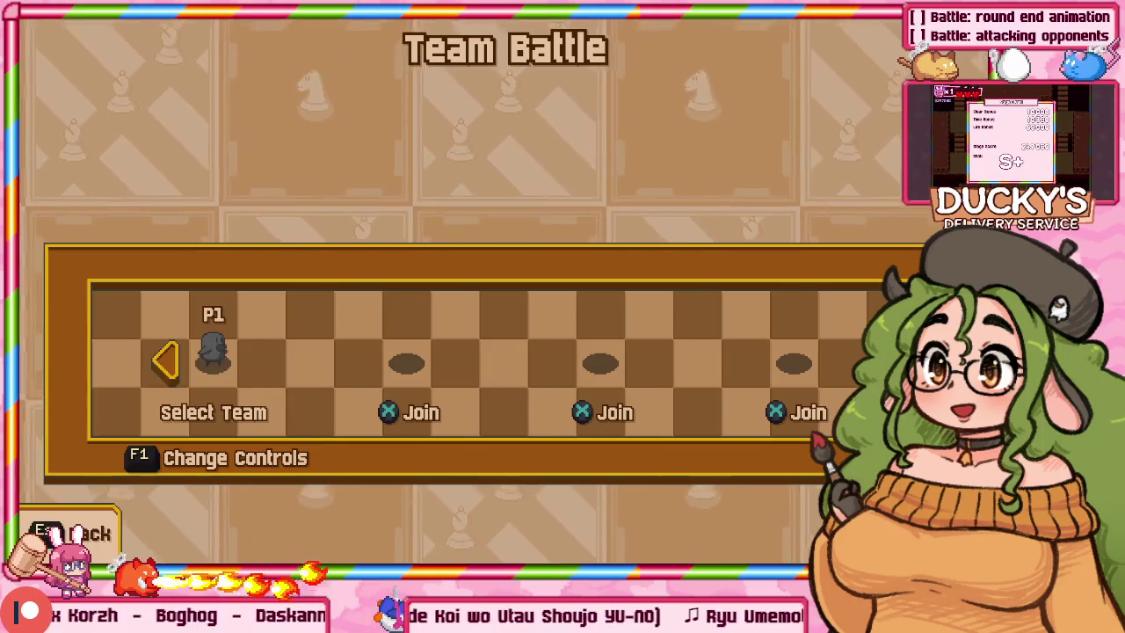
key("Left")
key("Return")
key("Return")
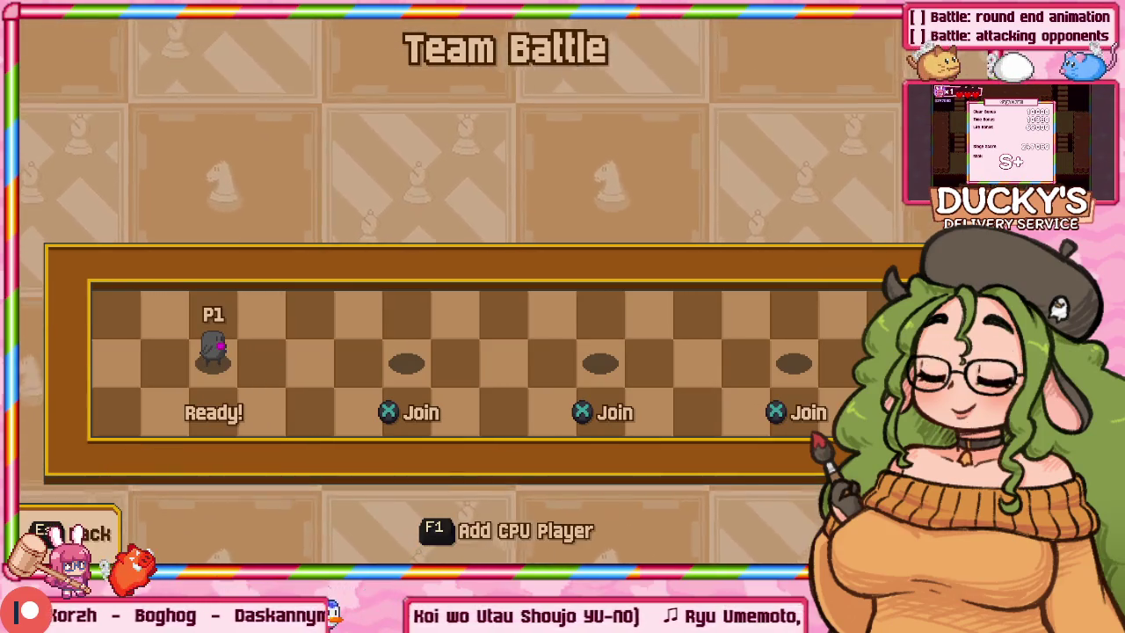
key("F1")
key("Return")
key("Return")
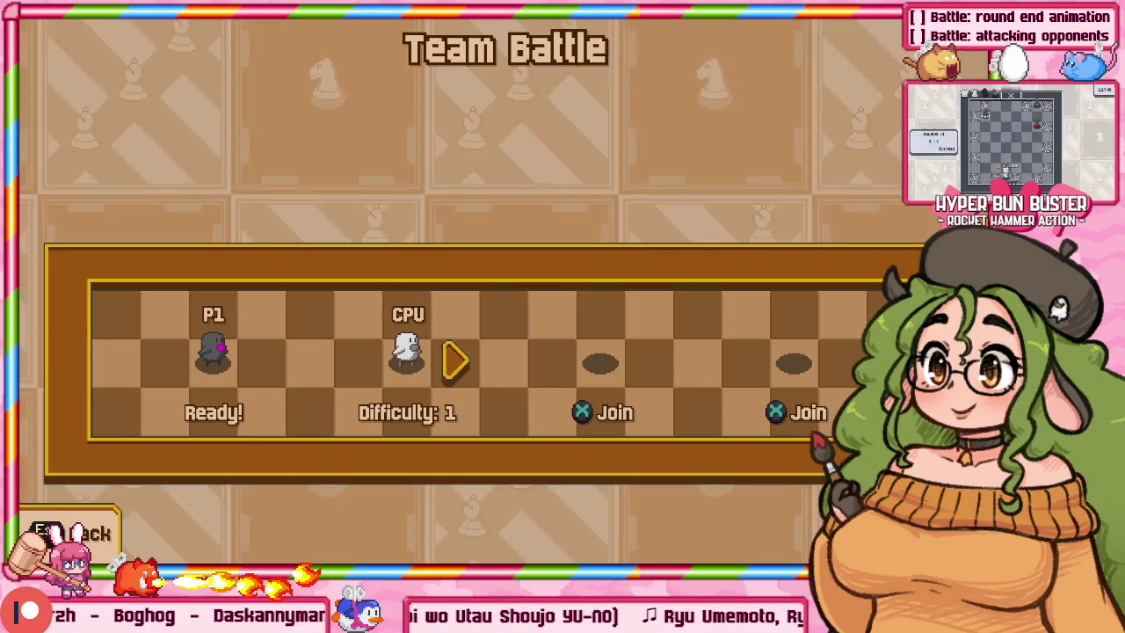
key("Return")
key("F1")
key("Left")
key("Return")
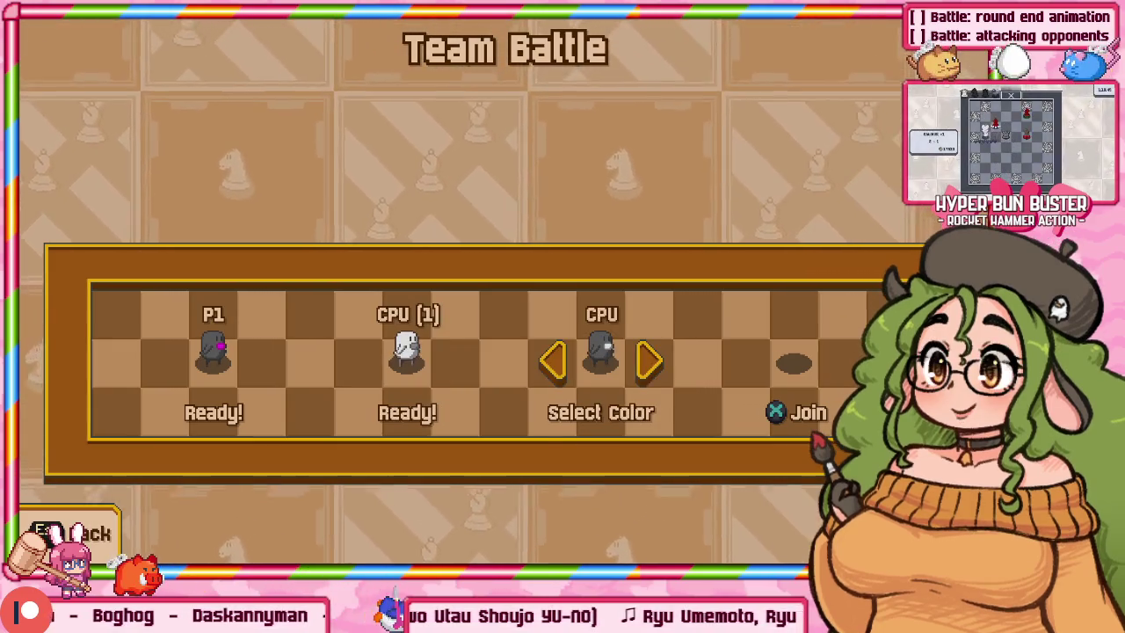
key("Return")
key("Right")
key("Right")
key("Right")
key("Right")
key("Right")
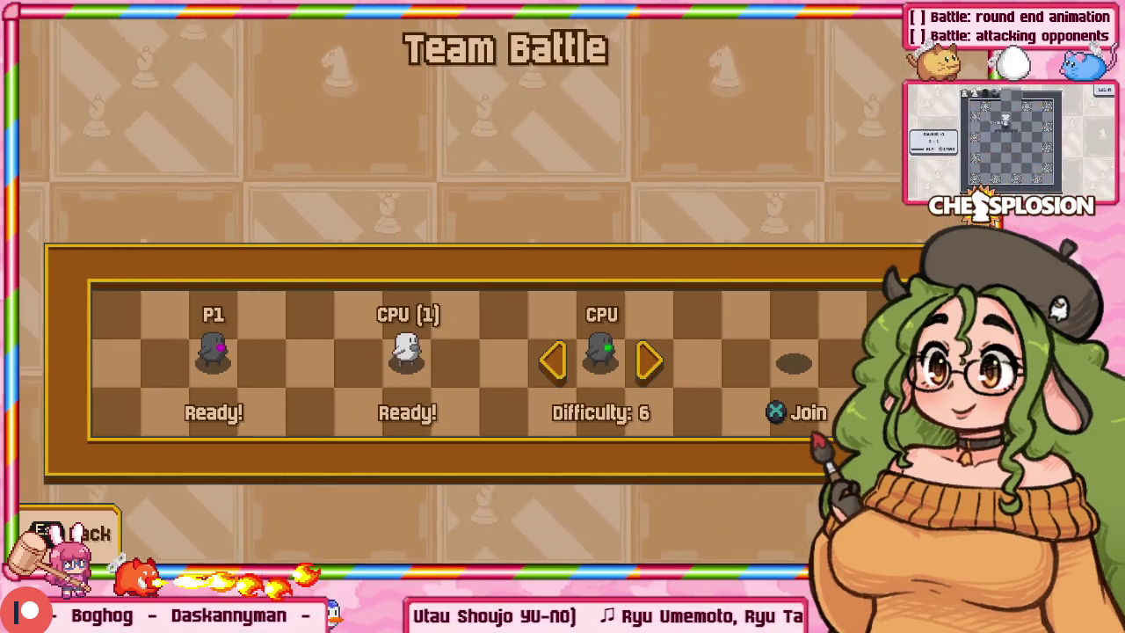
key("Return")
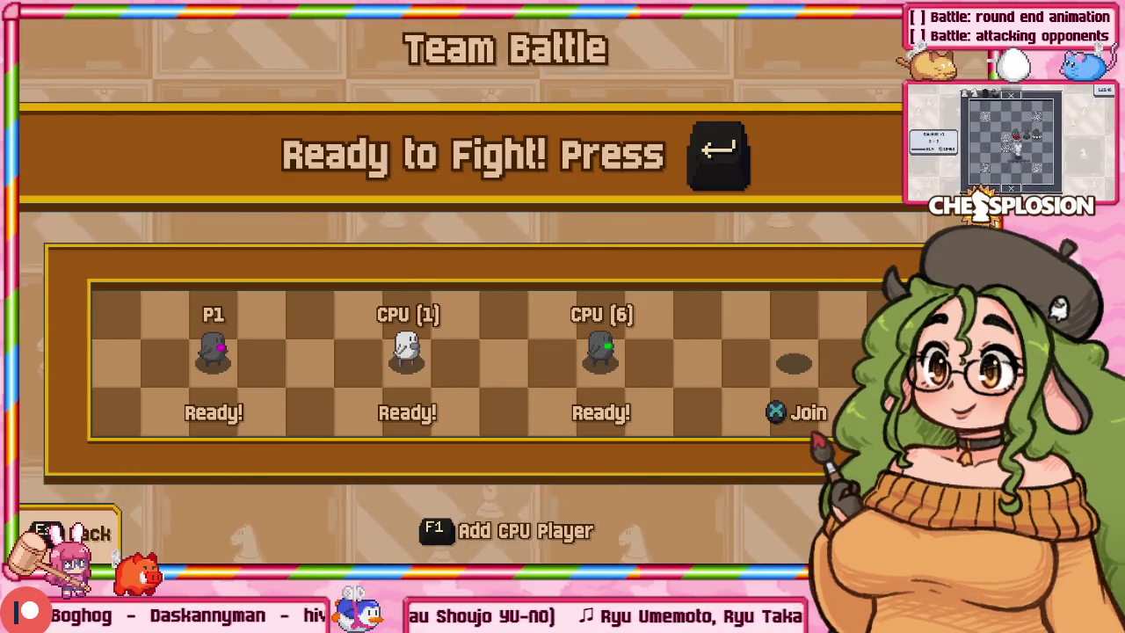
key("Escape")
key("Escape")
key("Escape")
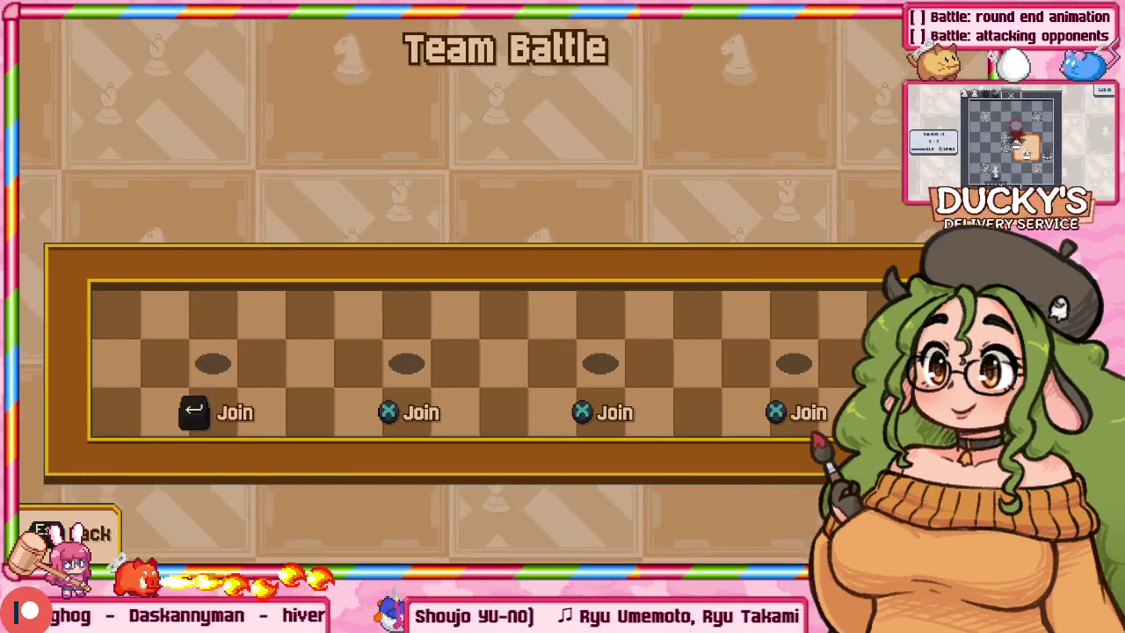
key("Escape")
key("Down")
key("Down")
key("Down")
key("Down")
key("Return")
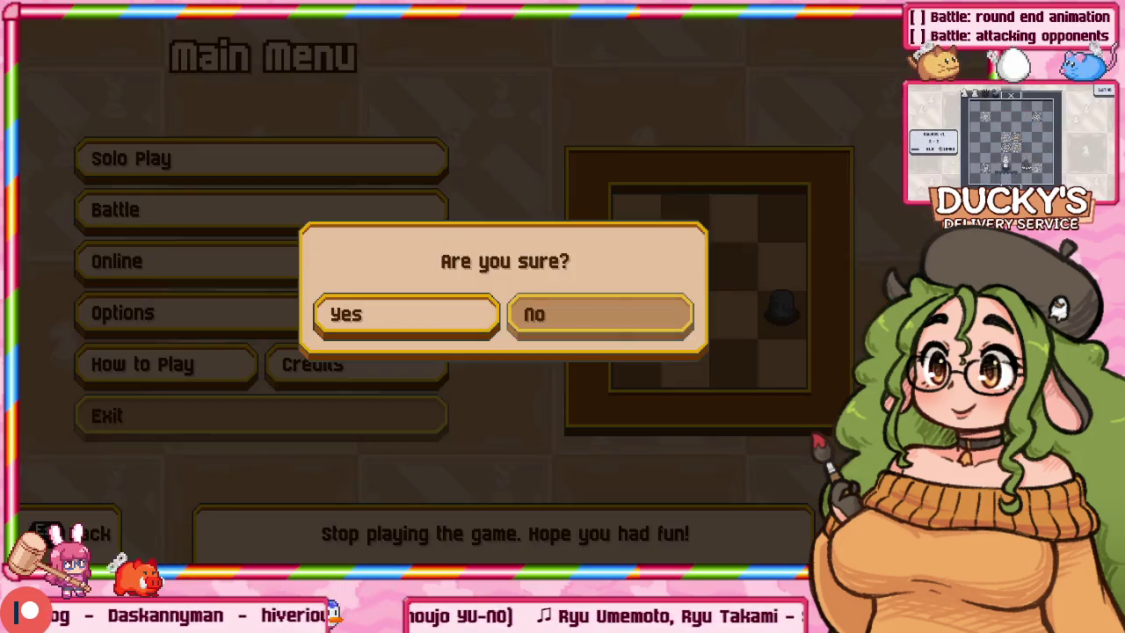
key("Return")
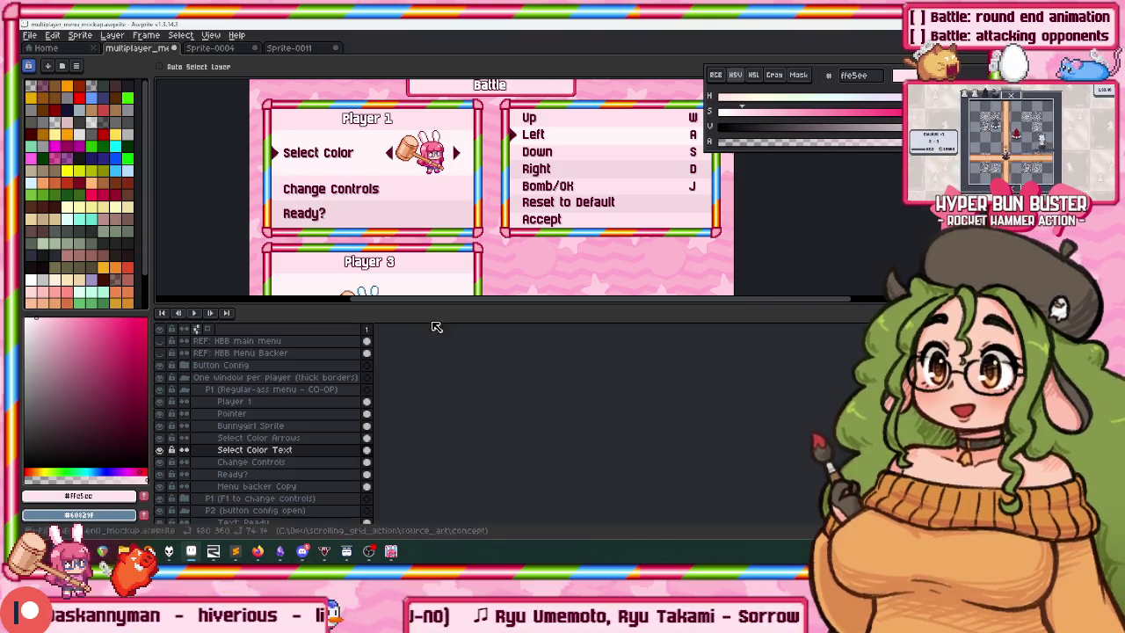
Lower the canvas/timeline splitter and pan to frame the whole lobby mockup.
left_click_drag(352, 303, 351, 430)
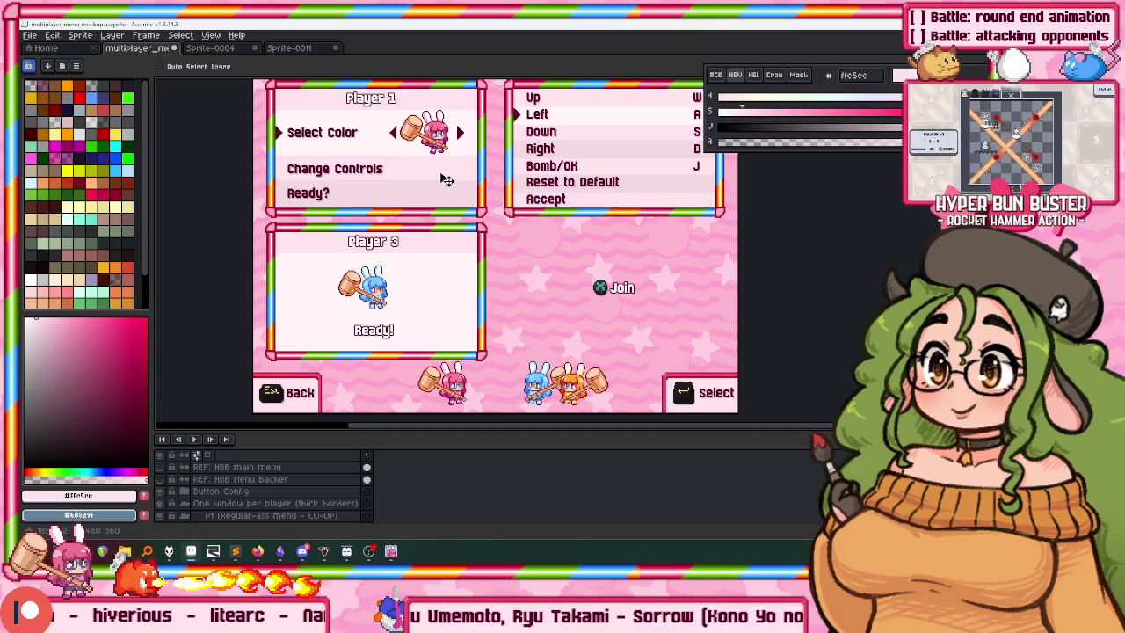
left_click_drag(440, 177, 362, 159)
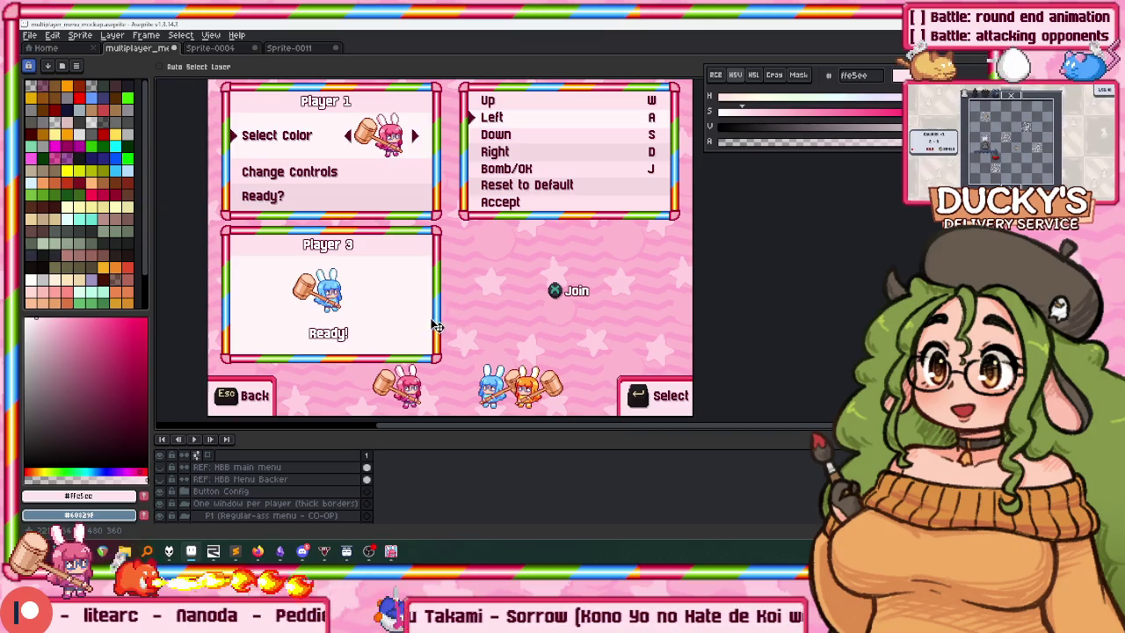
scroll(369, 347, "down", 2)
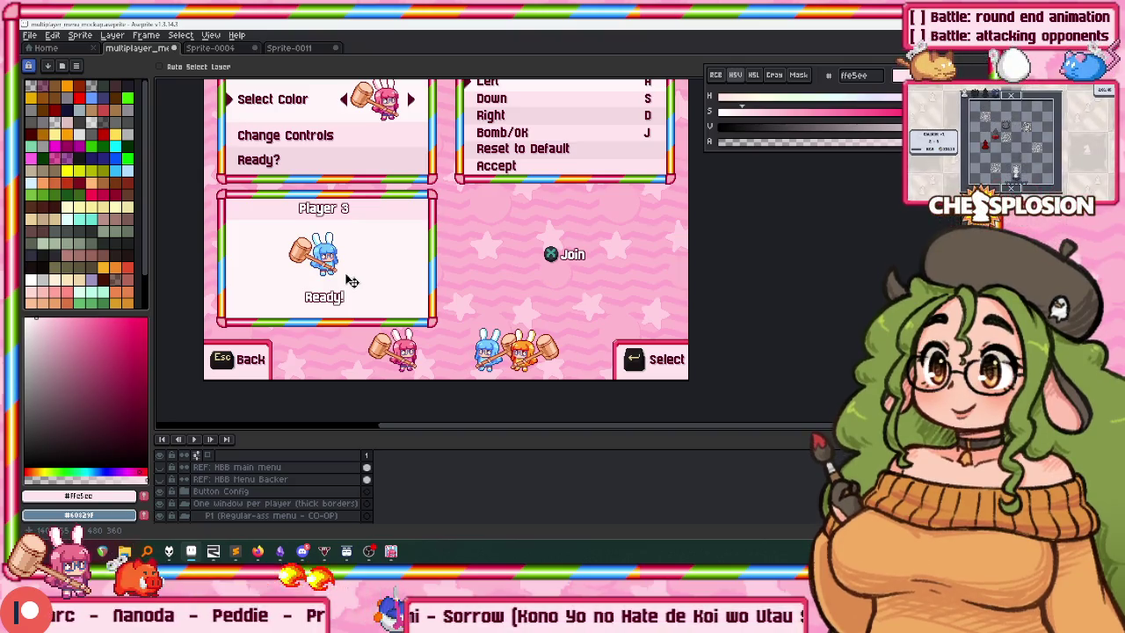
scroll(413, 255, "up", 4)
scroll(439, 238, "down", 5)
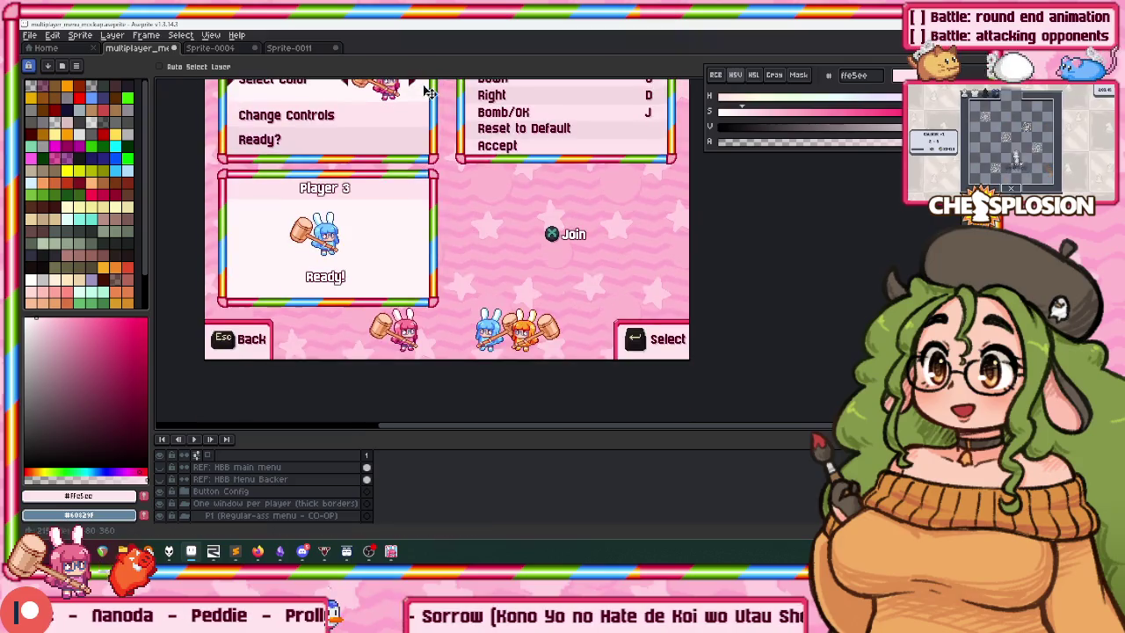
scroll(457, 228, "up", 2)
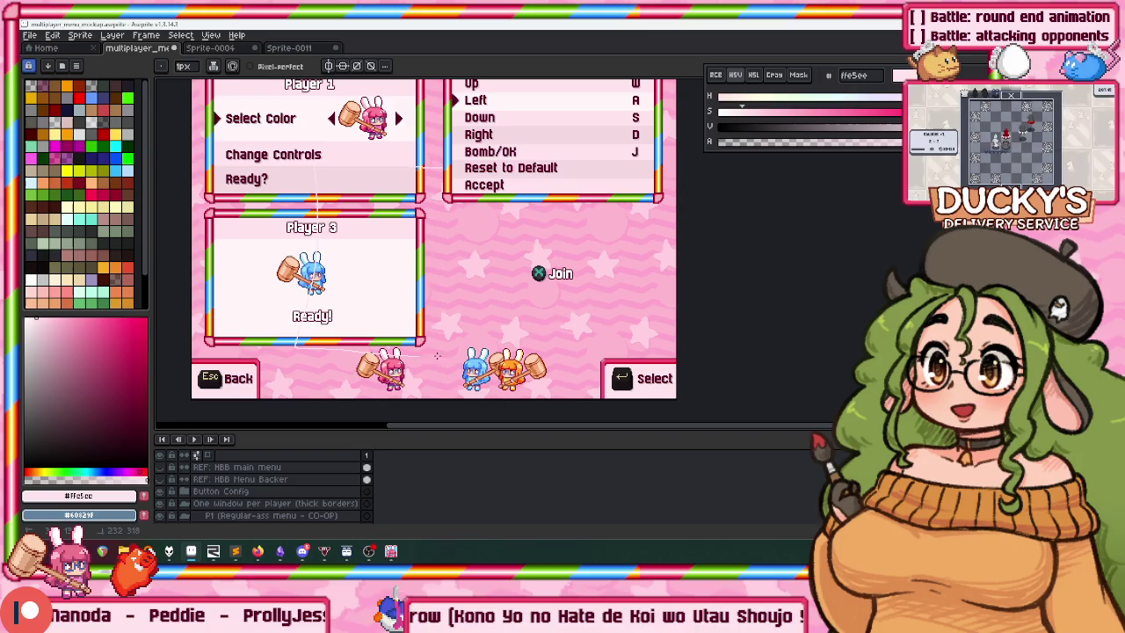
scroll(404, 199, "left", 2)
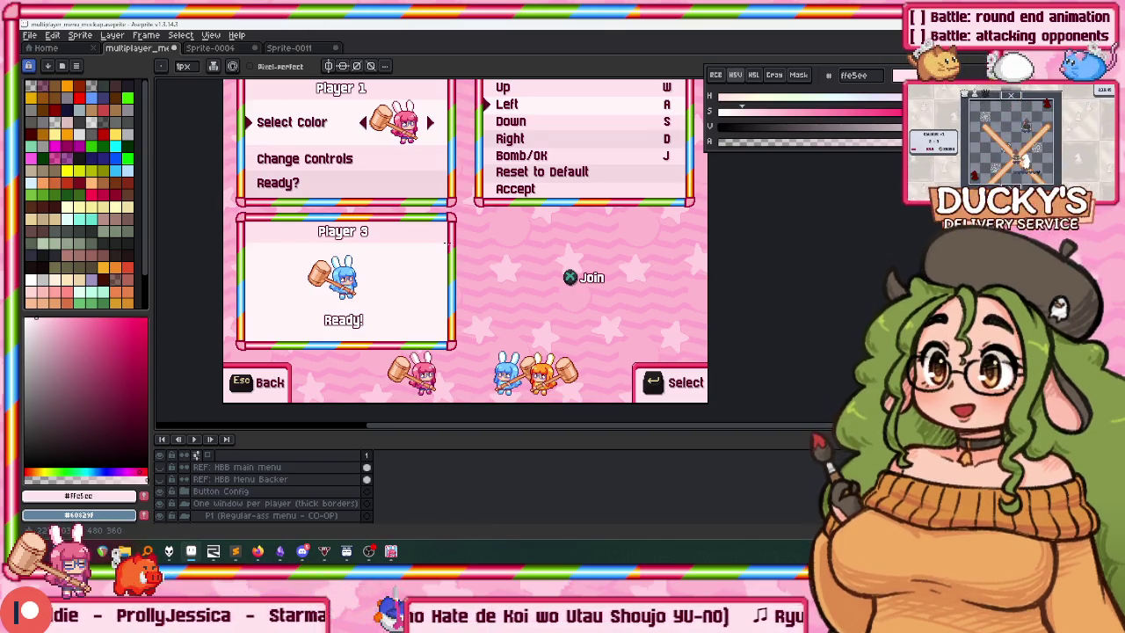
left_click_drag(489, 216, 456, 223)
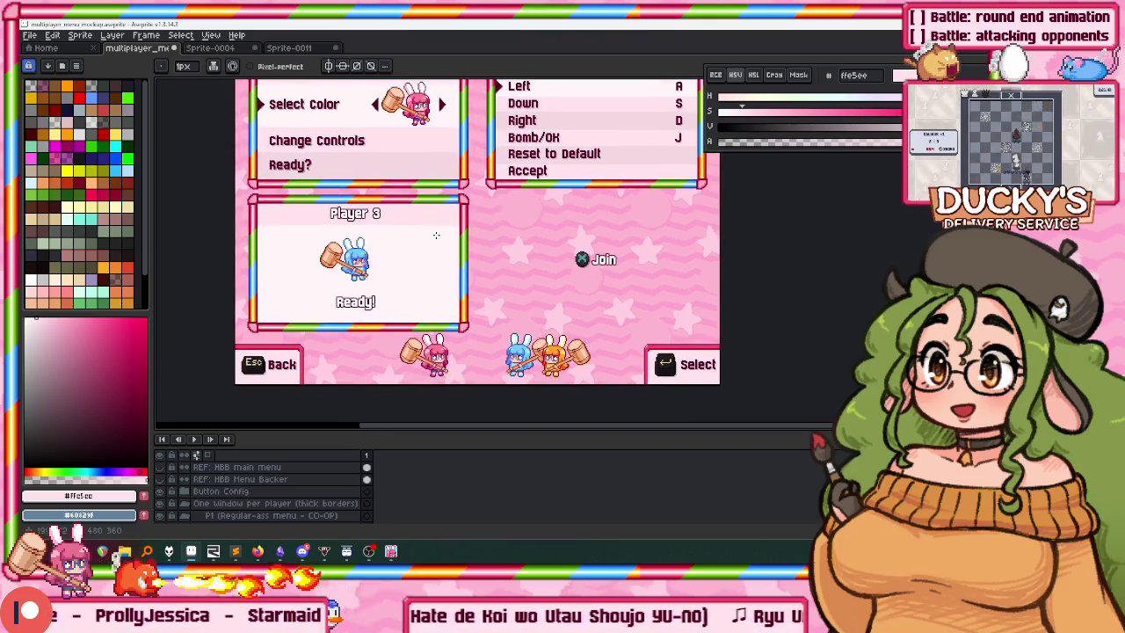
scroll(219, 458, "down", 1)
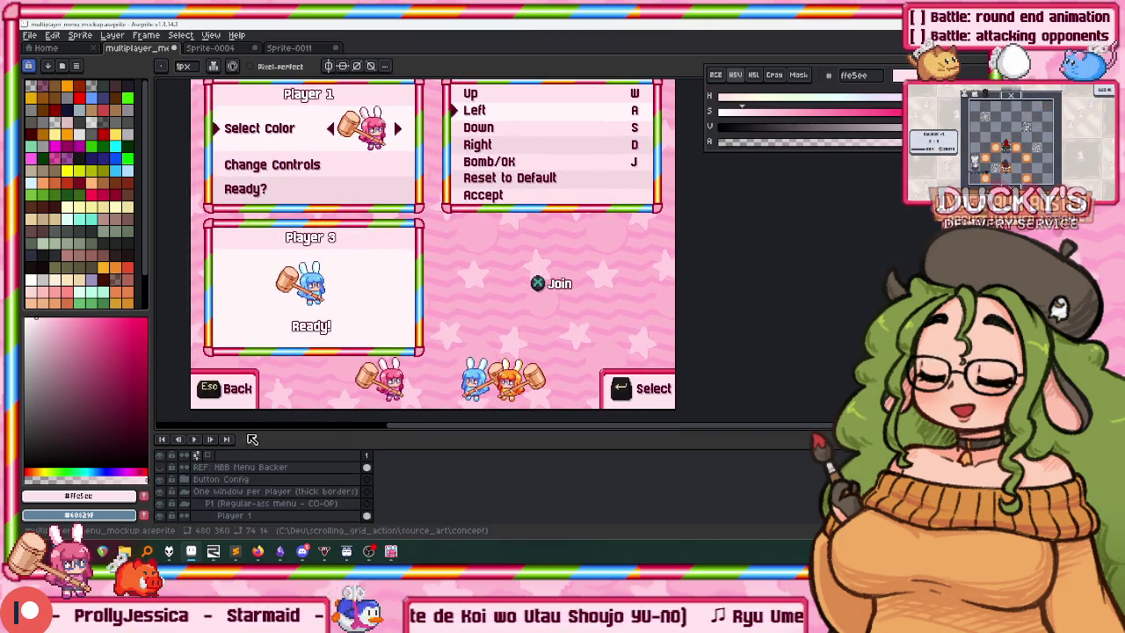
Hide the 'One window per player' and 'Button Config' layer groups.
left_click_drag(220, 432, 221, 348)
left_click(184, 408)
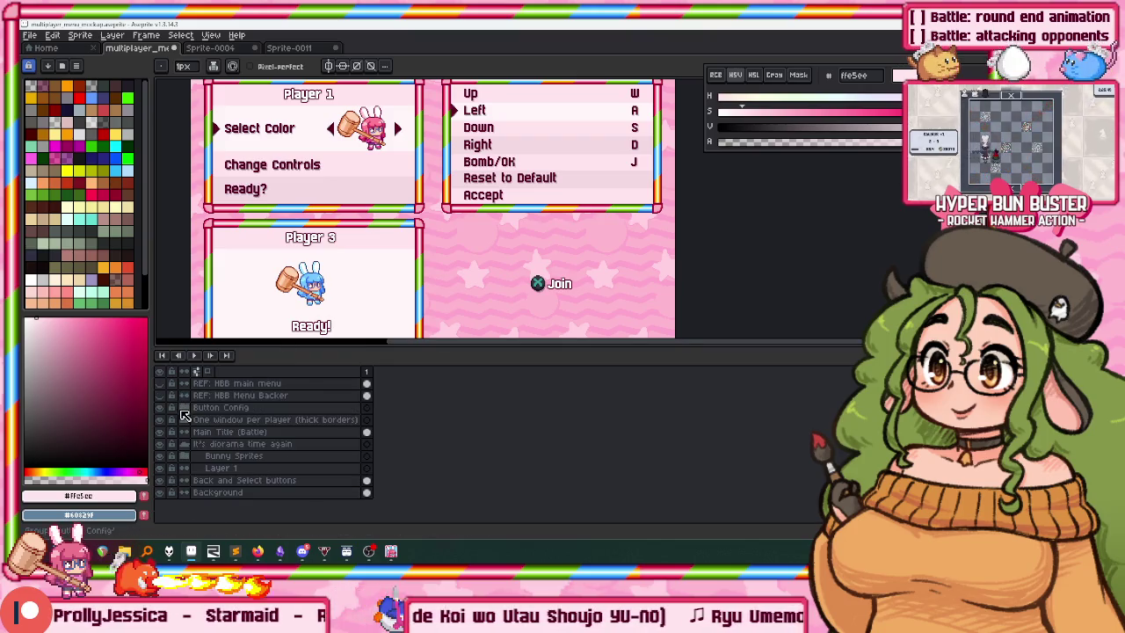
left_click(161, 419)
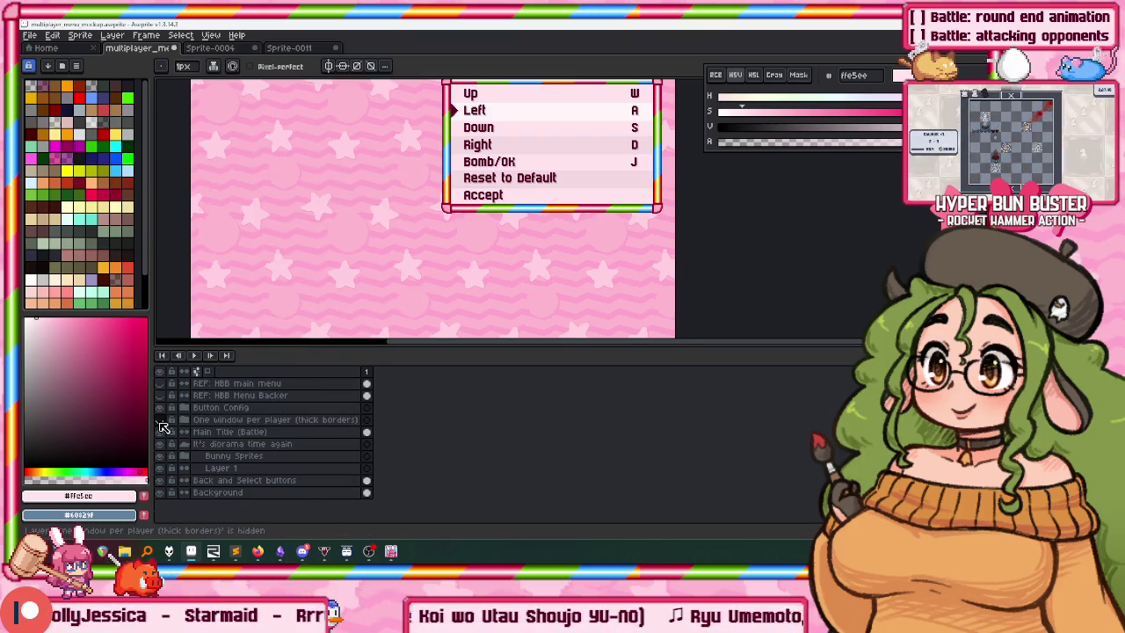
left_click(161, 407)
scroll(334, 175, "down", 2)
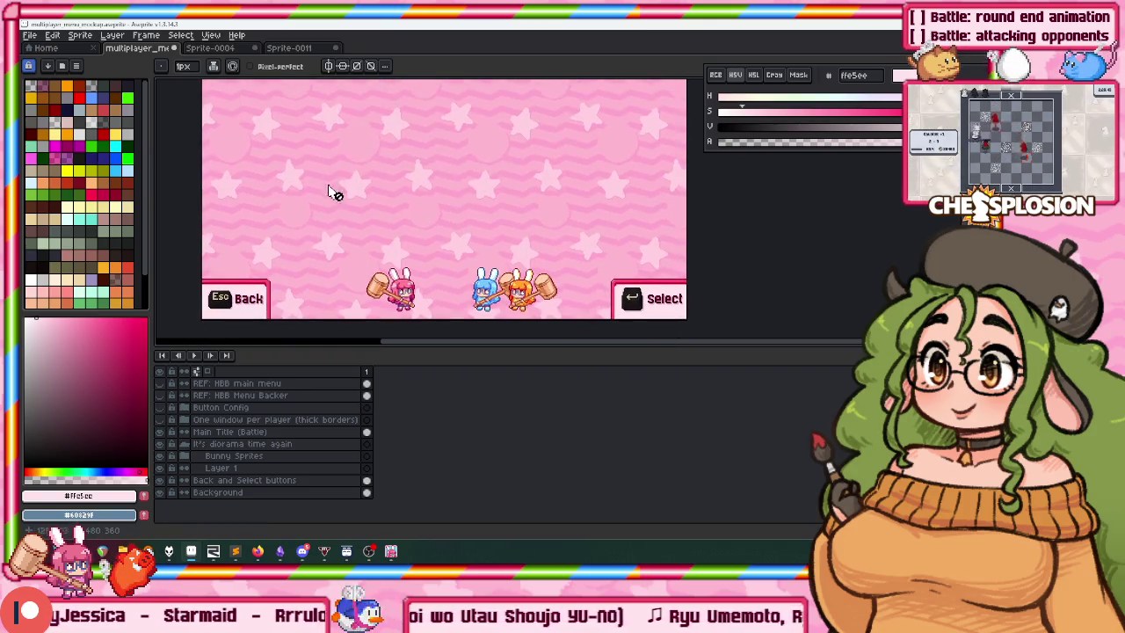
Test-move the Bunny Sprites group upward, then make Layer 1 the working layer.
left_click(234, 455)
key("v")
left_click_drag(463, 312, 463, 178)
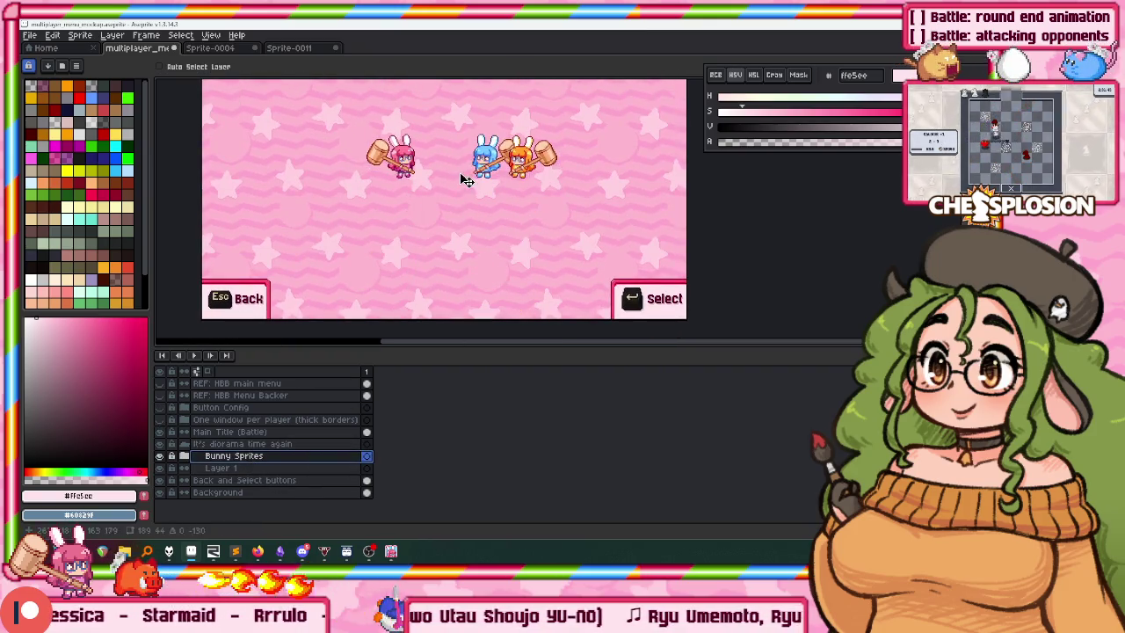
left_click(264, 468)
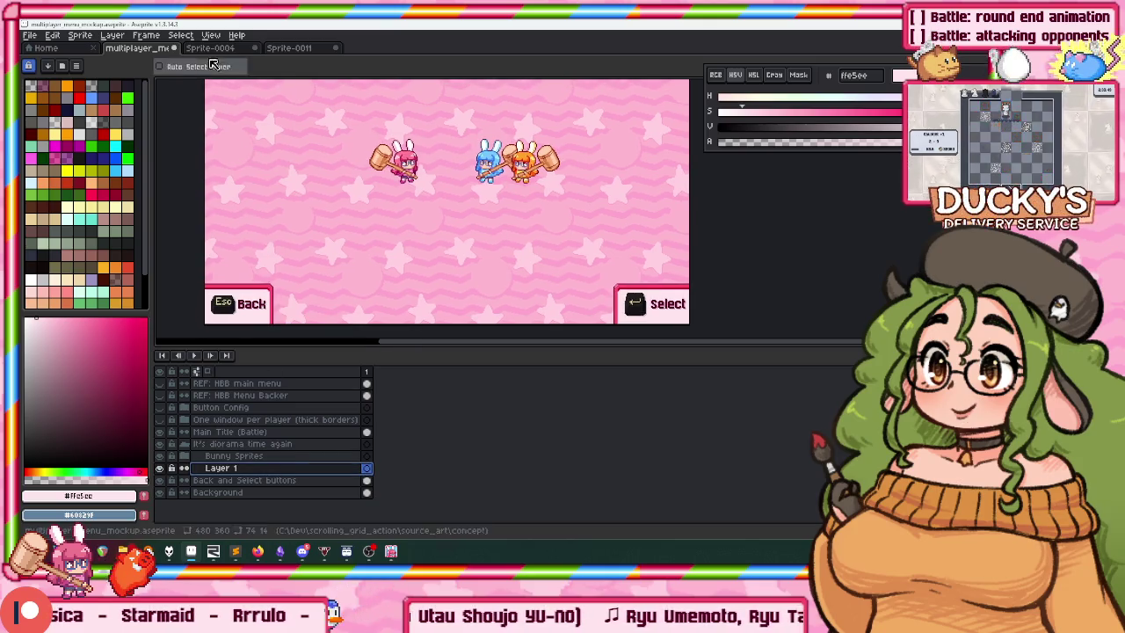
scroll(352, 176, "up", 1)
scroll(351, 176, "down", 3)
scroll(351, 175, "up", 1)
scroll(369, 162, "up", 3)
scroll(385, 150, "up", 3)
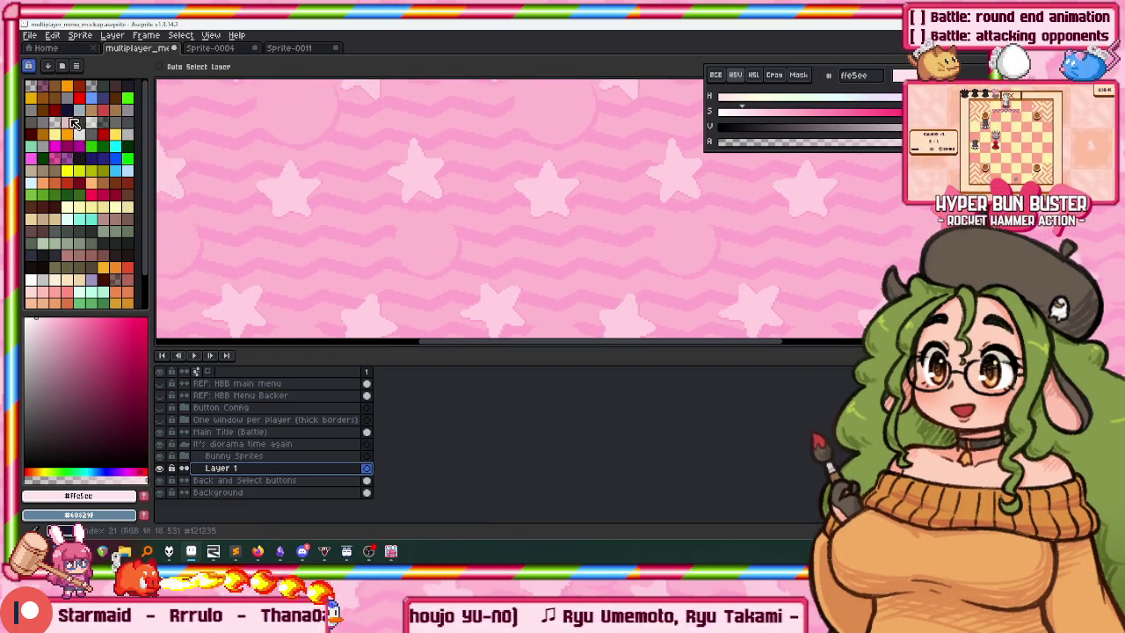
scroll(352, 229, "up", 2)
scroll(422, 255, "down", 2)
scroll(413, 167, "up", 1)
Sample white from the Battle title and start a 'Selece' text below it, then cancel.
key("i")
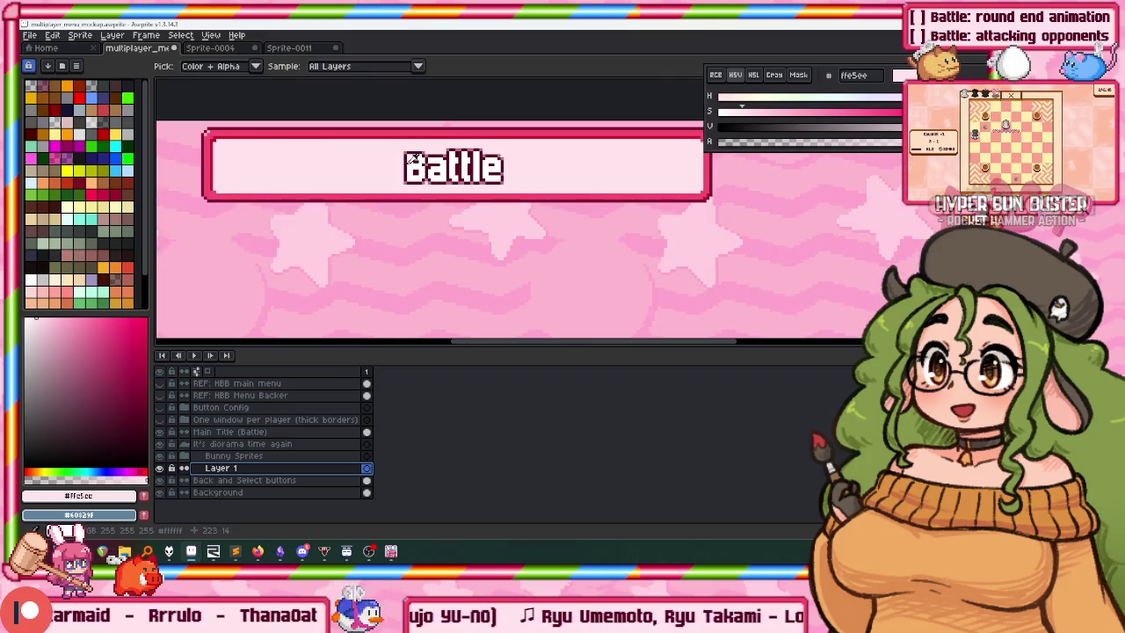
left_click(410, 158)
scroll(334, 272, "down", 2)
scroll(321, 282, "up", 1)
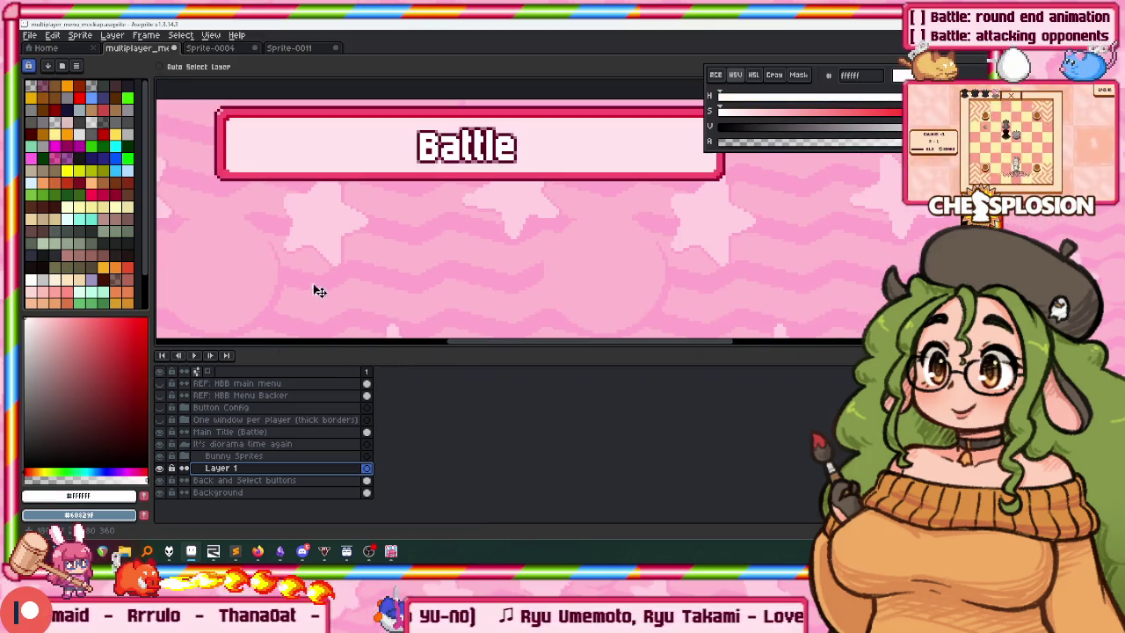
left_click(337, 233)
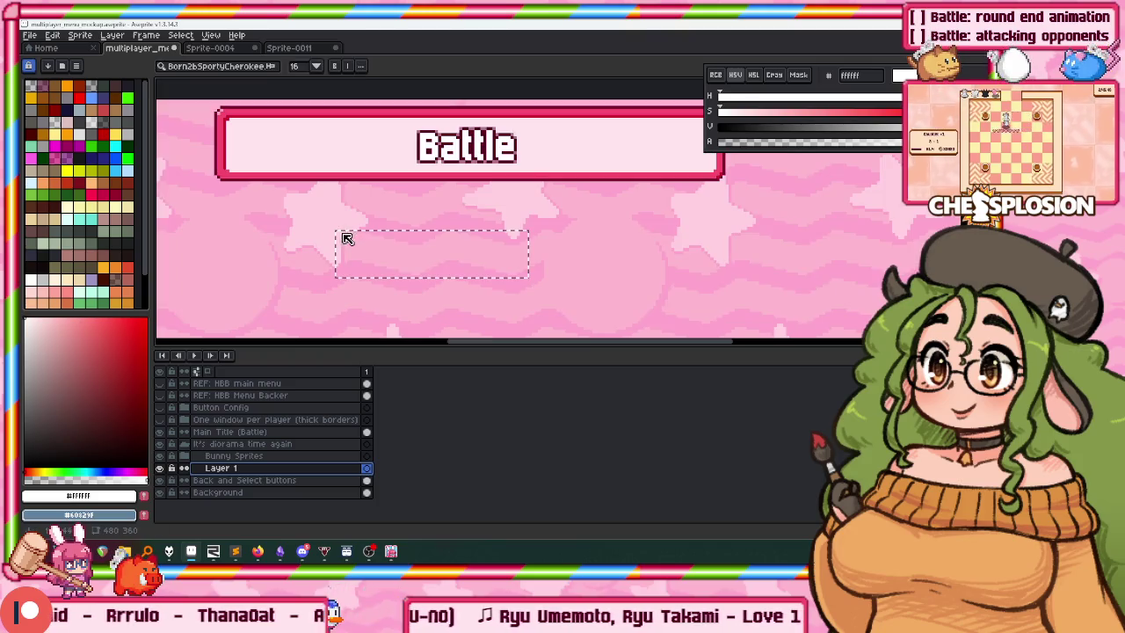
type("Selece")
key("Escape")
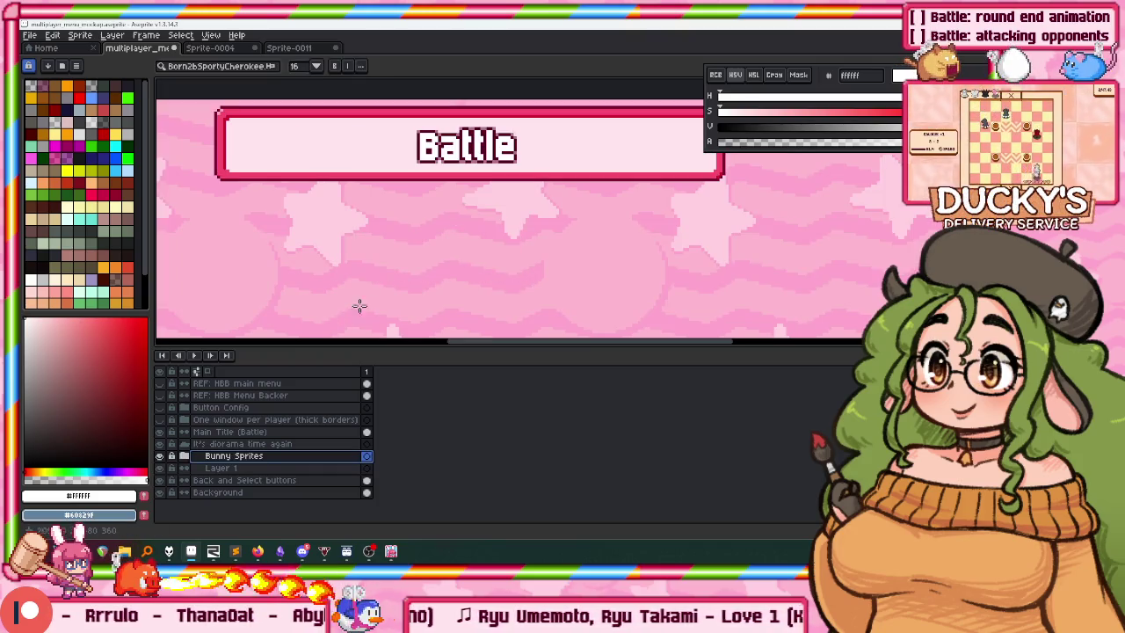
Choose yellow from the palette as the drawing colour.
scroll(568, 181, "left", 2)
scroll(399, 149, "left", 3)
scroll(447, 181, "right", 3)
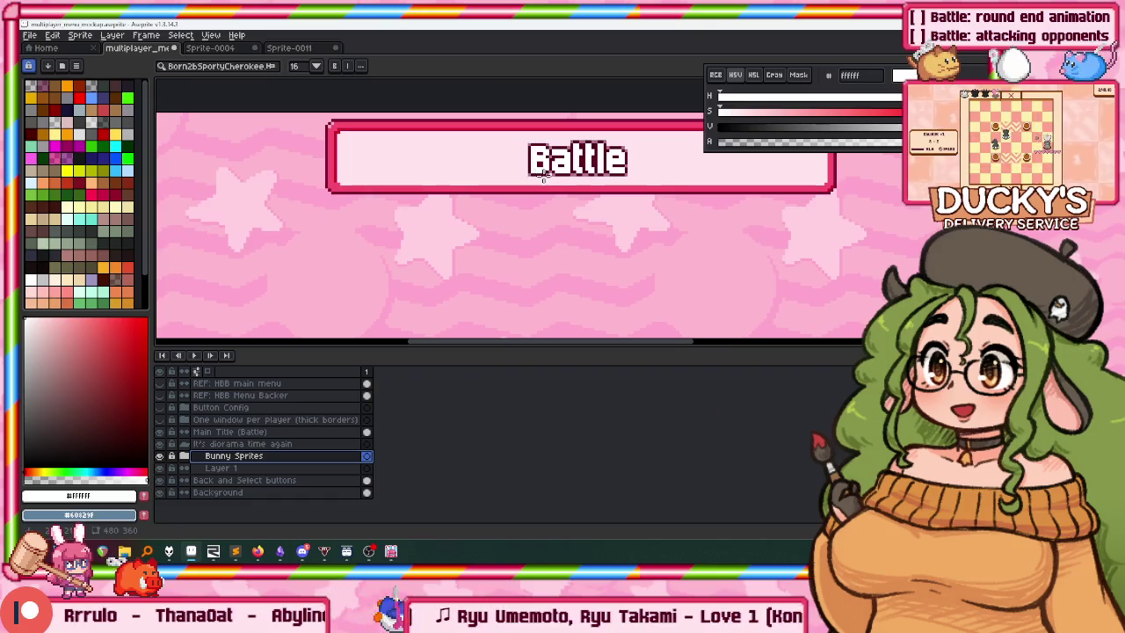
scroll(547, 211, "down", 2)
scroll(479, 141, "down", 1)
scroll(428, 196, "down", 1)
scroll(428, 195, "down", 2)
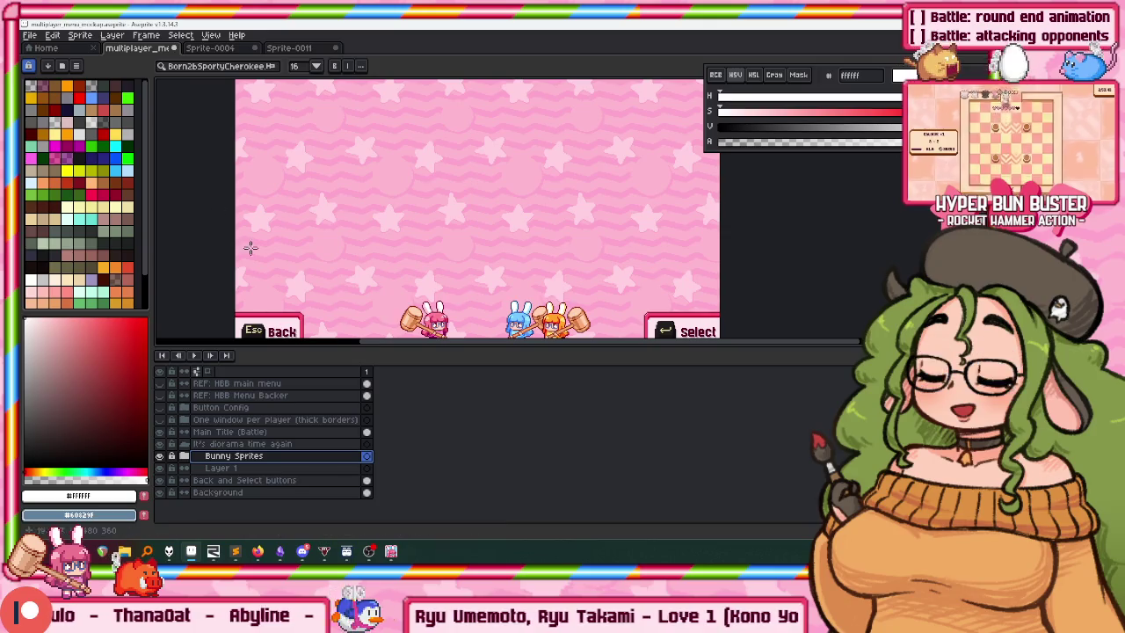
left_click(86, 175)
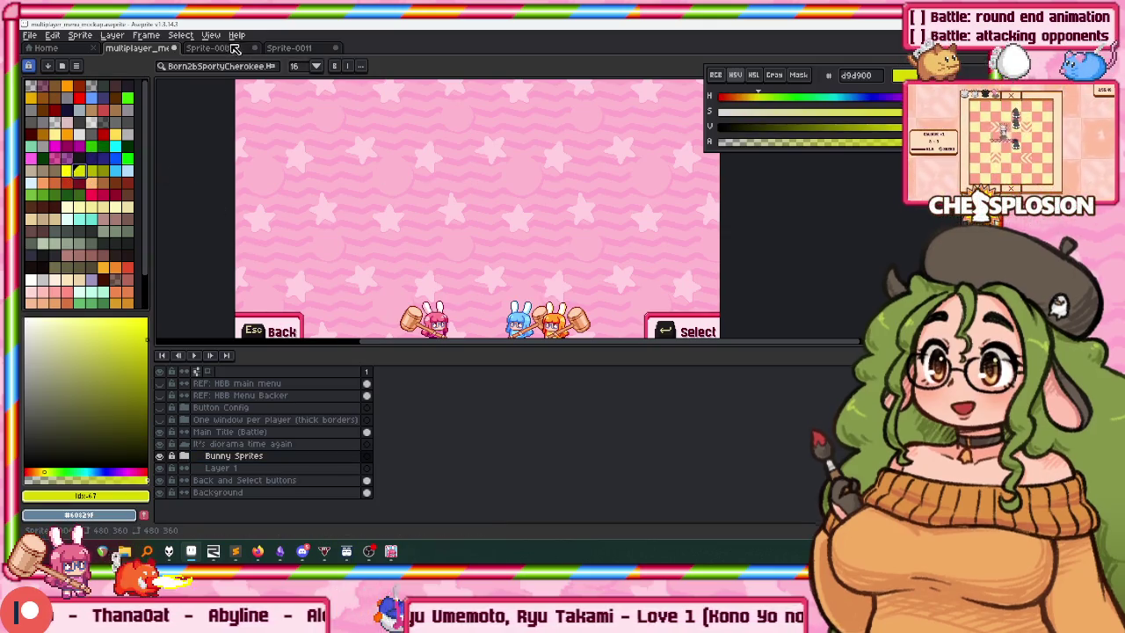
Switch to Hyper Bun Buster and set the Arcade difficulty to Very Hard.
left_click(235, 48)
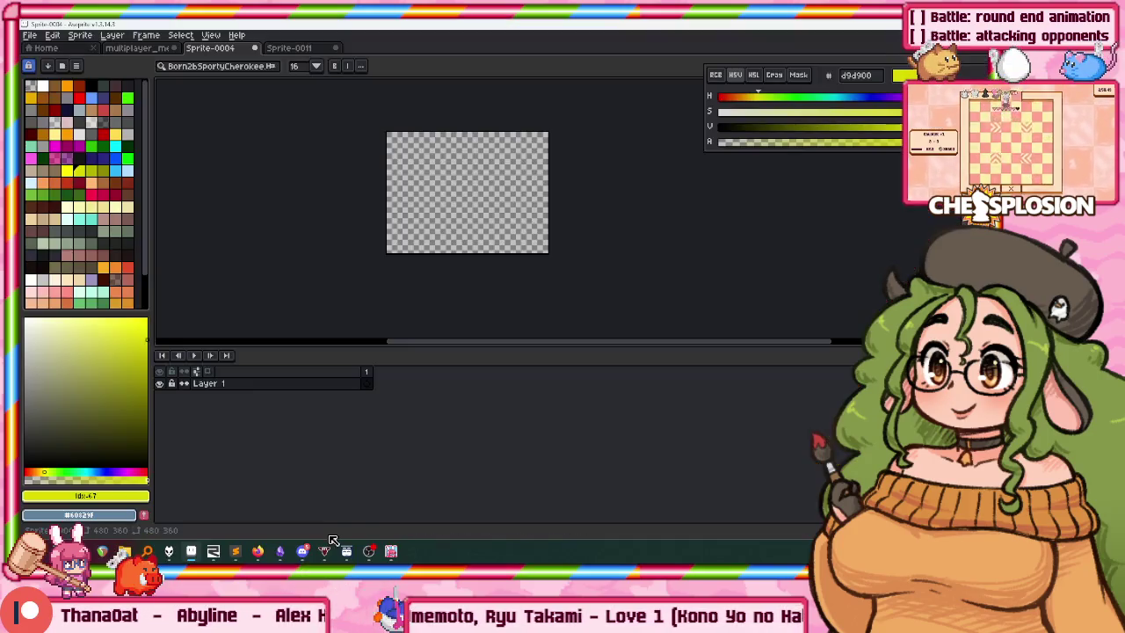
left_click(324, 551)
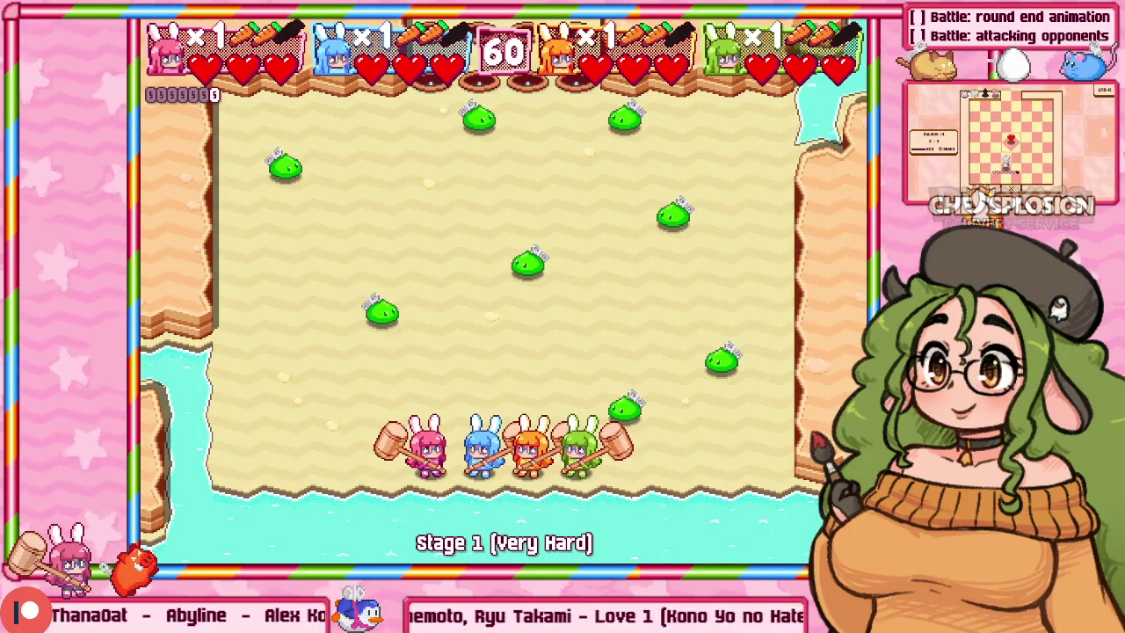
key("Escape")
key("Escape")
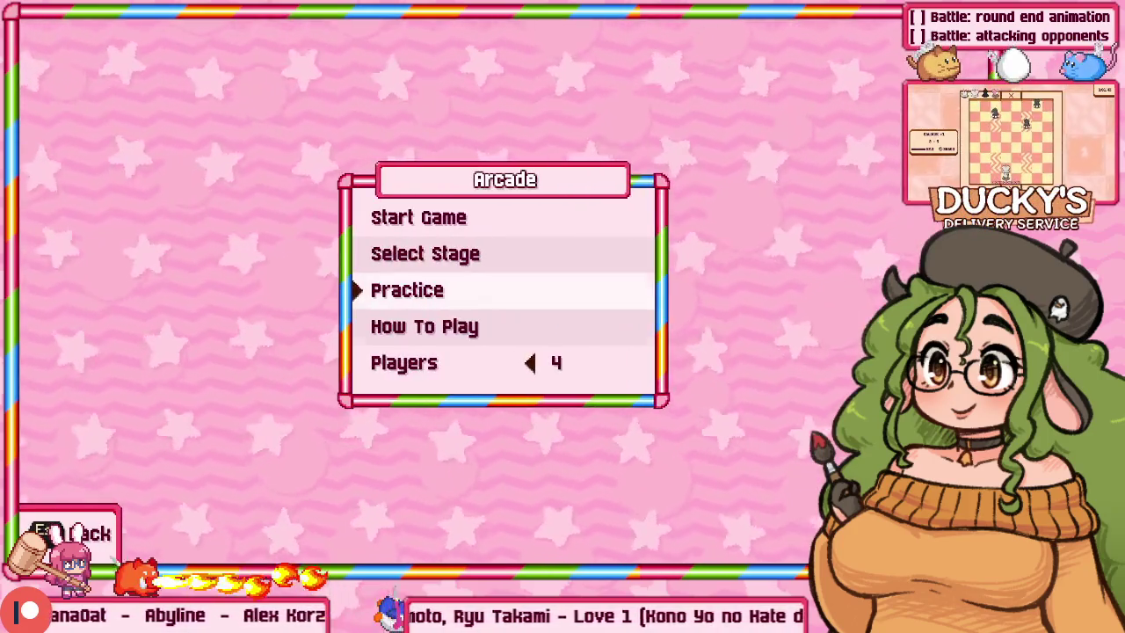
key("Down")
key("Up")
key("Up")
key("Return")
key("Return")
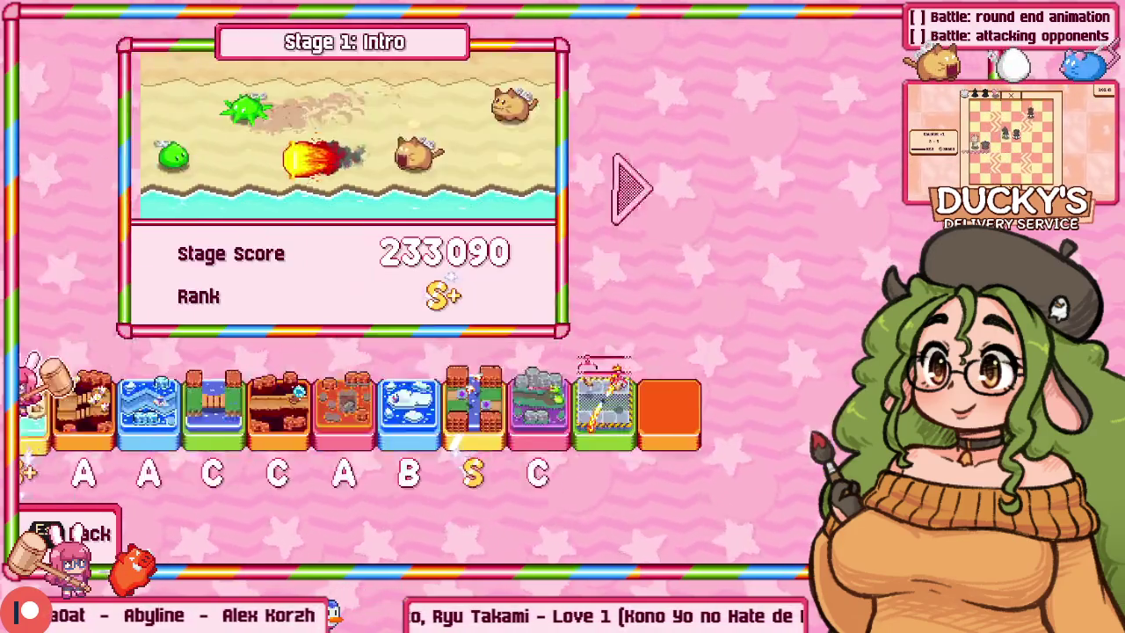
Start Stage 1, then back out and launch a Battle match before returning to Aseprite.
key("Return")
key("Escape")
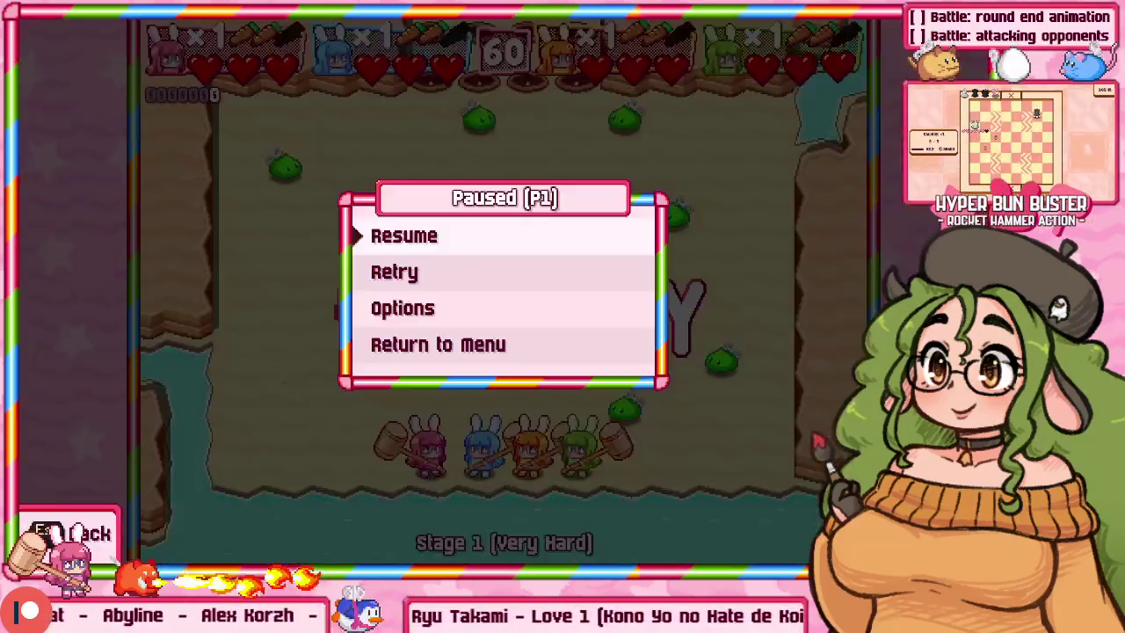
key("Up")
key("Return")
key("Escape")
key("Escape")
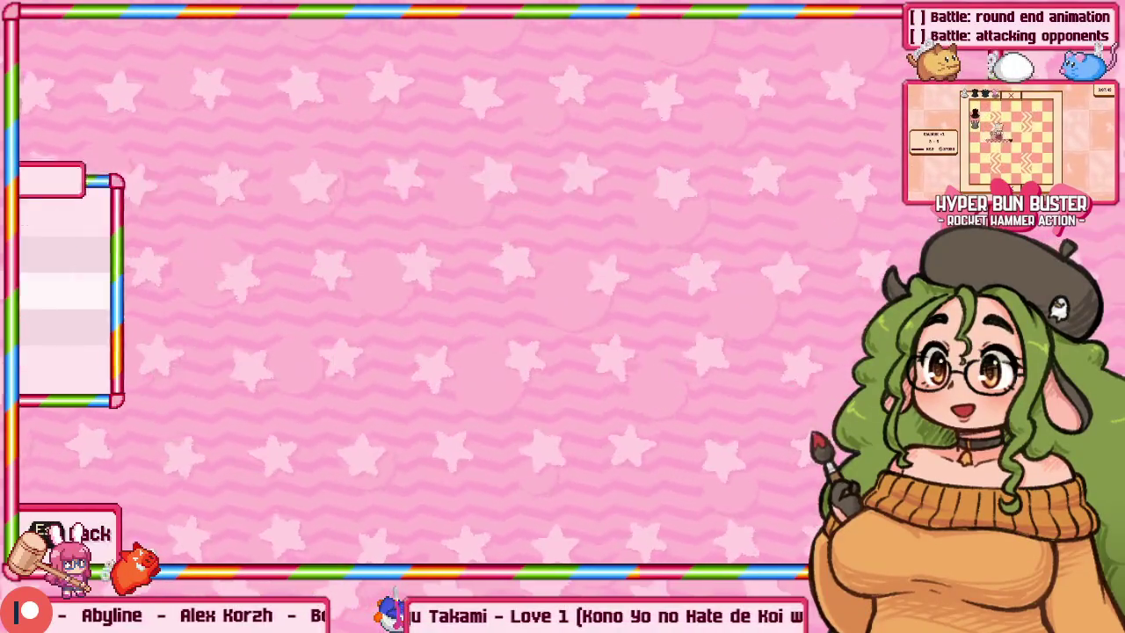
key("Down")
key("Down")
key("Return")
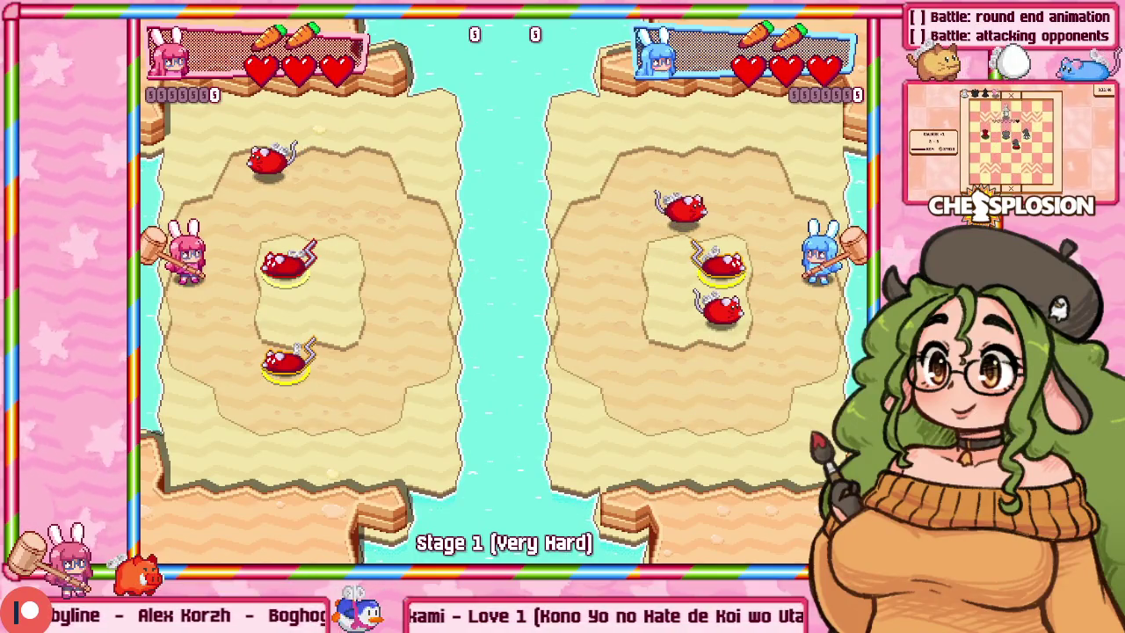
key("alt+Tab")
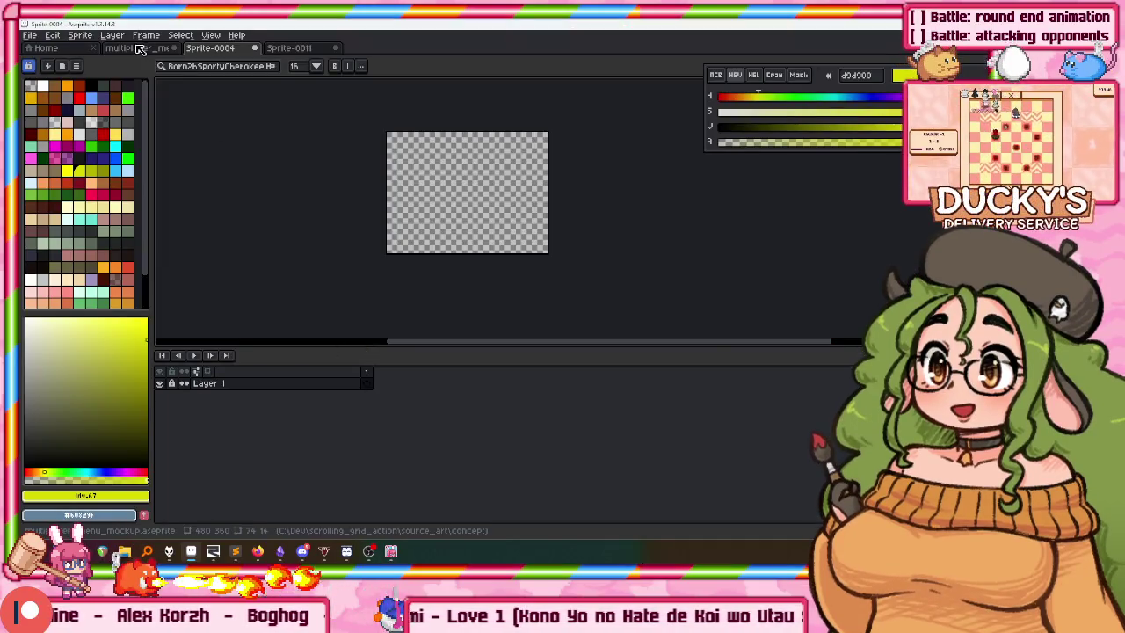
Paste the battle screenshot onto Layer 1 of the mockup, then discard it.
left_click(136, 48)
scroll(389, 187, "up", 1)
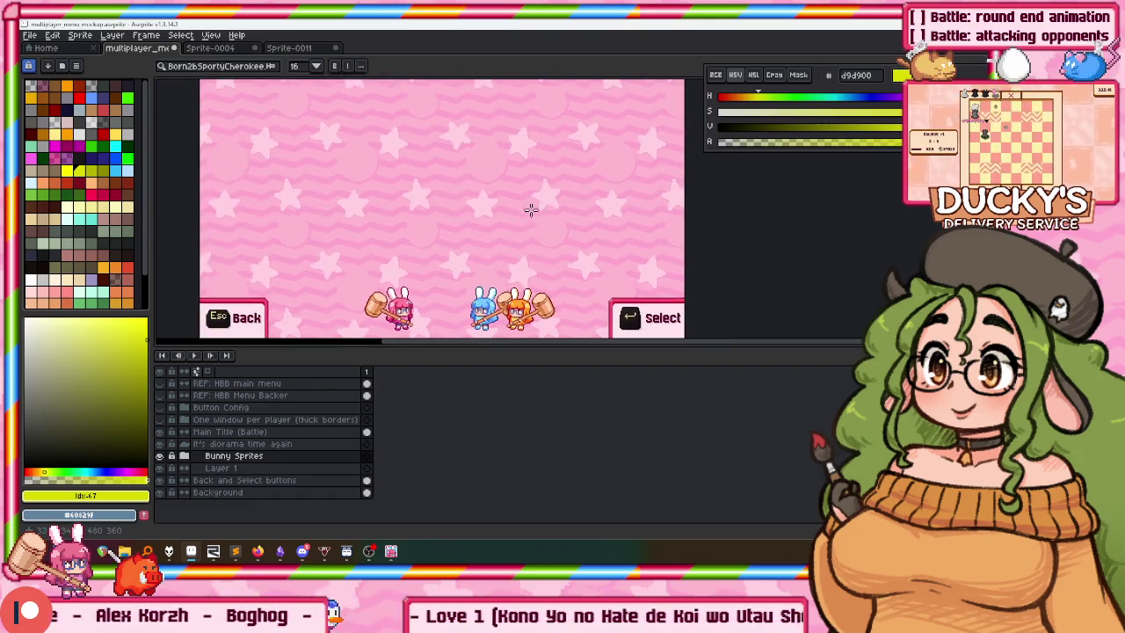
scroll(519, 195, "down", 1)
left_click(276, 468)
key("ctrl+v")
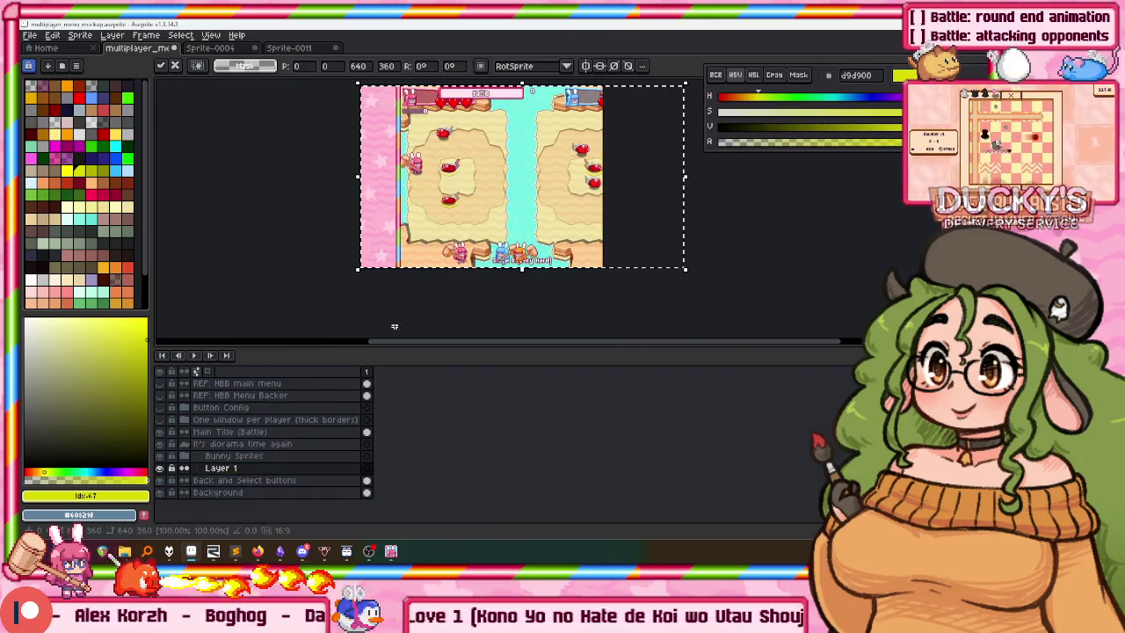
left_click_drag(454, 202, 427, 188)
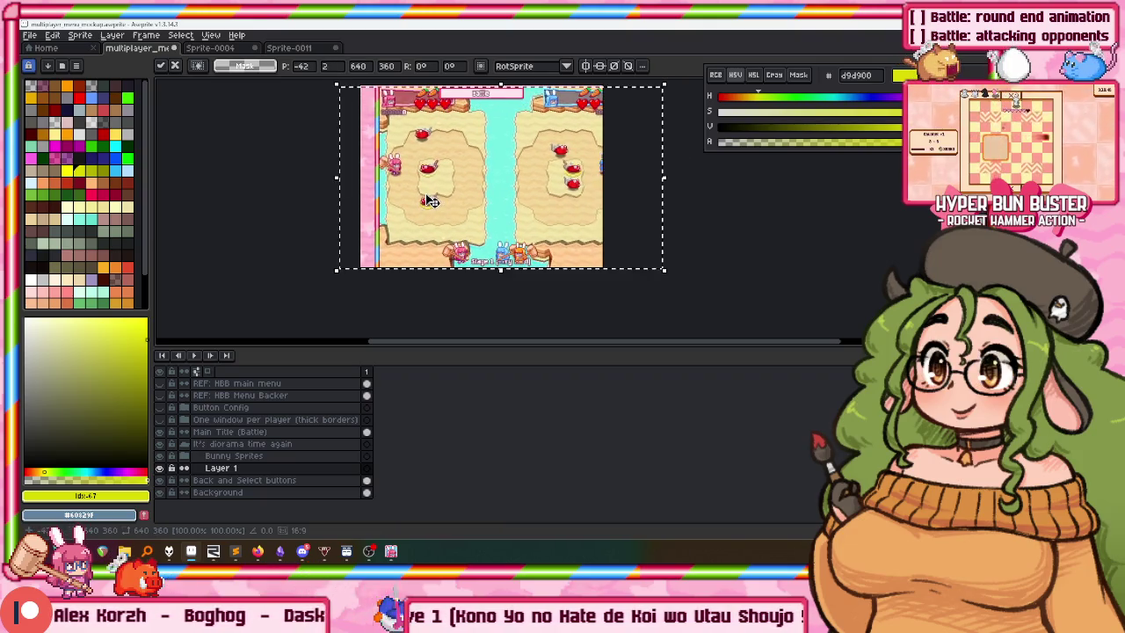
key("Escape")
Paste the battle screenshot into a new sprite, Sprite-0012, and return to the mockup.
key("ctrl+n")
key("Return")
key("ctrl+v")
scroll(331, 132, "up", 2)
scroll(331, 133, "up", 2)
left_click(138, 48)
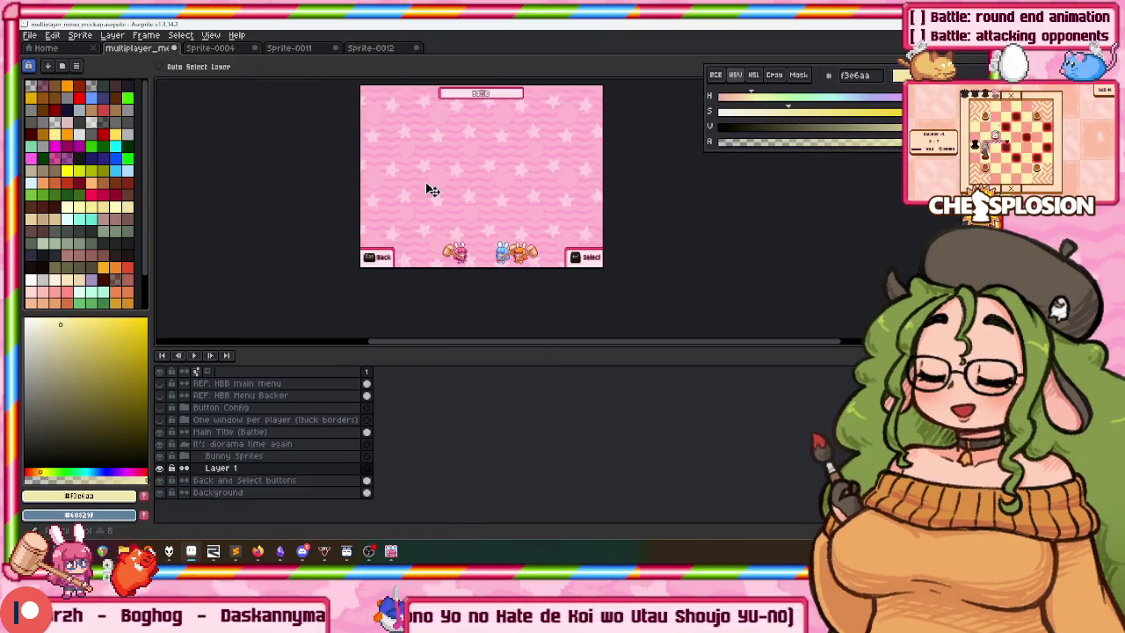
Draw a rounded cream window outline at upper left and fill it cream.
scroll(415, 193, "up", 1)
scroll(422, 189, "down", 1)
mouse_move(464, 126)
left_mouse_down()
mouse_move(388, 203)
mouse_move(481, 147)
left_mouse_up()
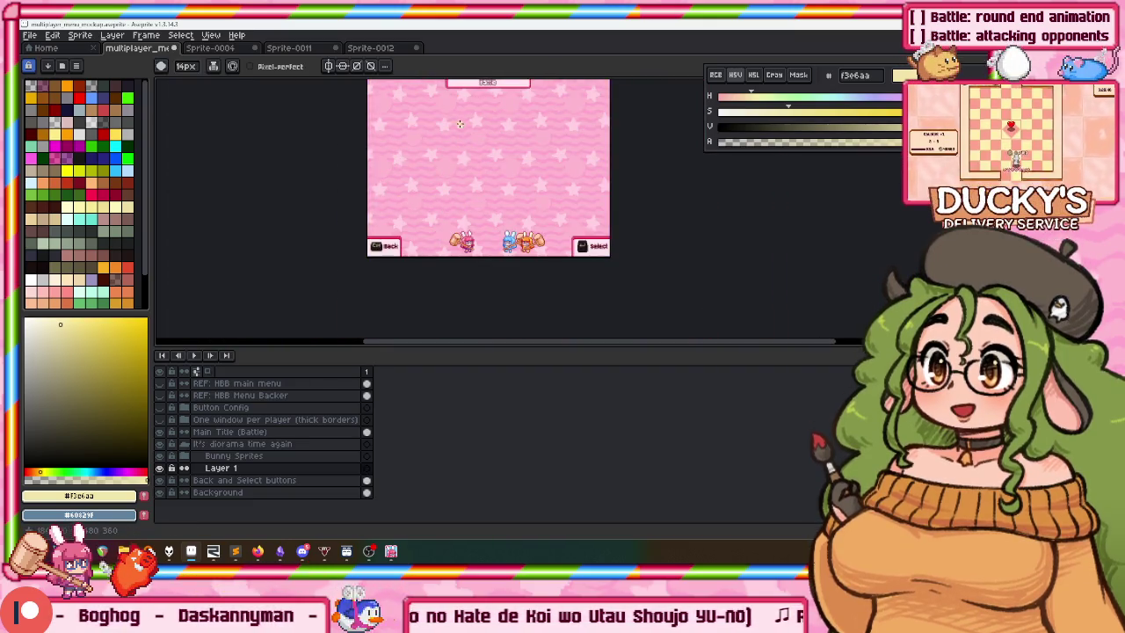
left_click_drag(396, 117, 466, 121)
key("g")
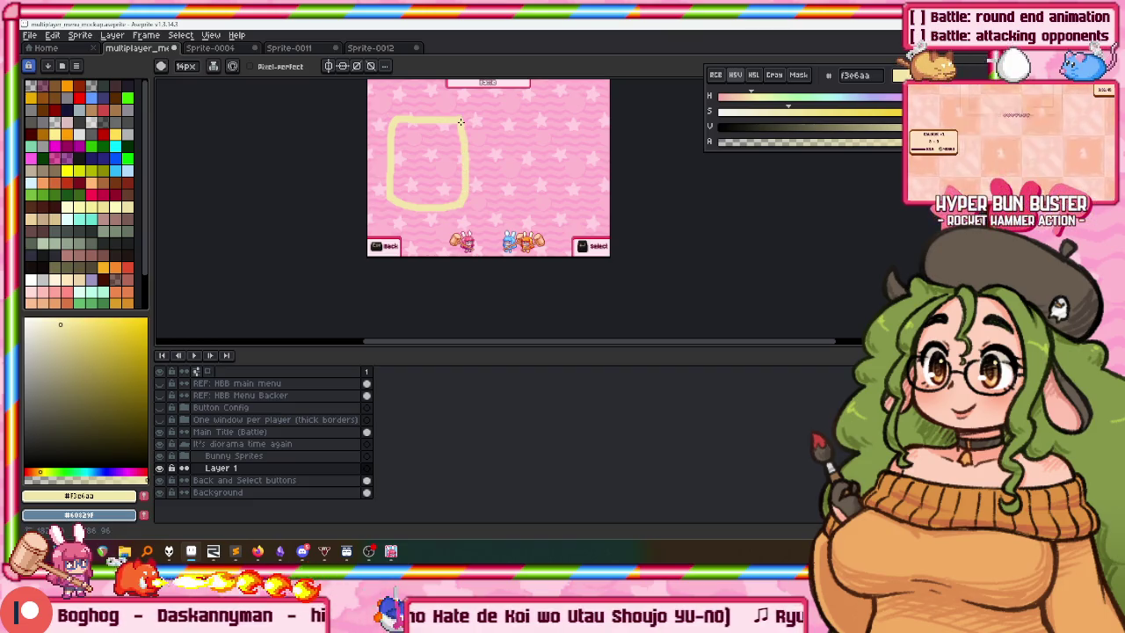
left_click(460, 150)
Duplicate the cream panel to its right, making a side-by-side pair.
key("m")
mouse_move(367, 96)
left_mouse_down()
mouse_move(462, 193)
mouse_move(572, 188)
left_mouse_up()
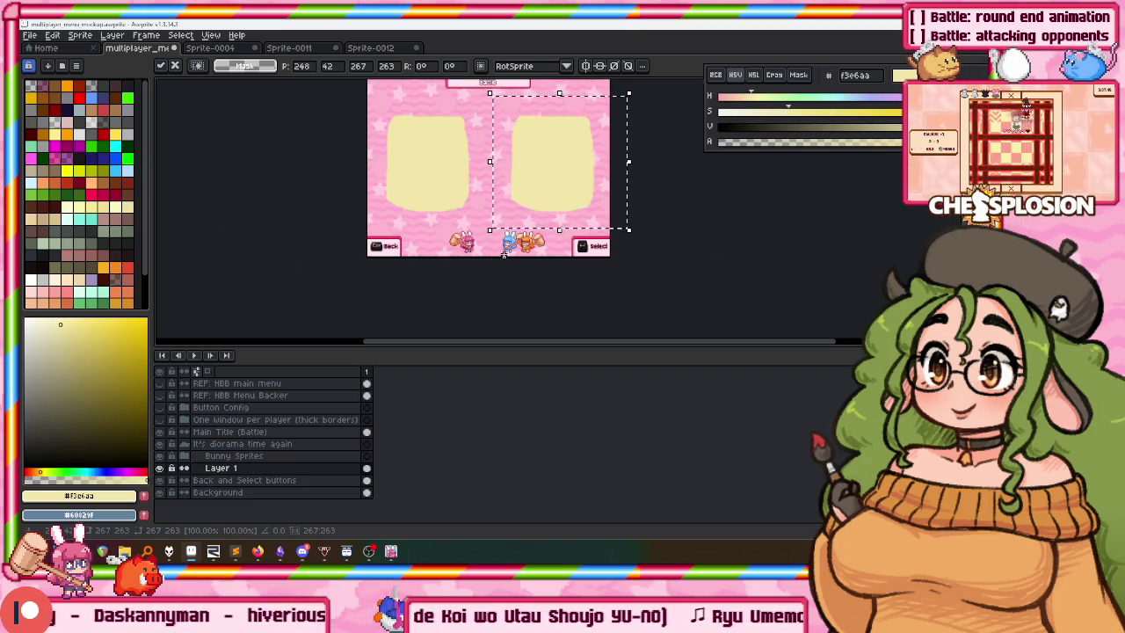
scroll(545, 204, "up", 2)
key("Return")
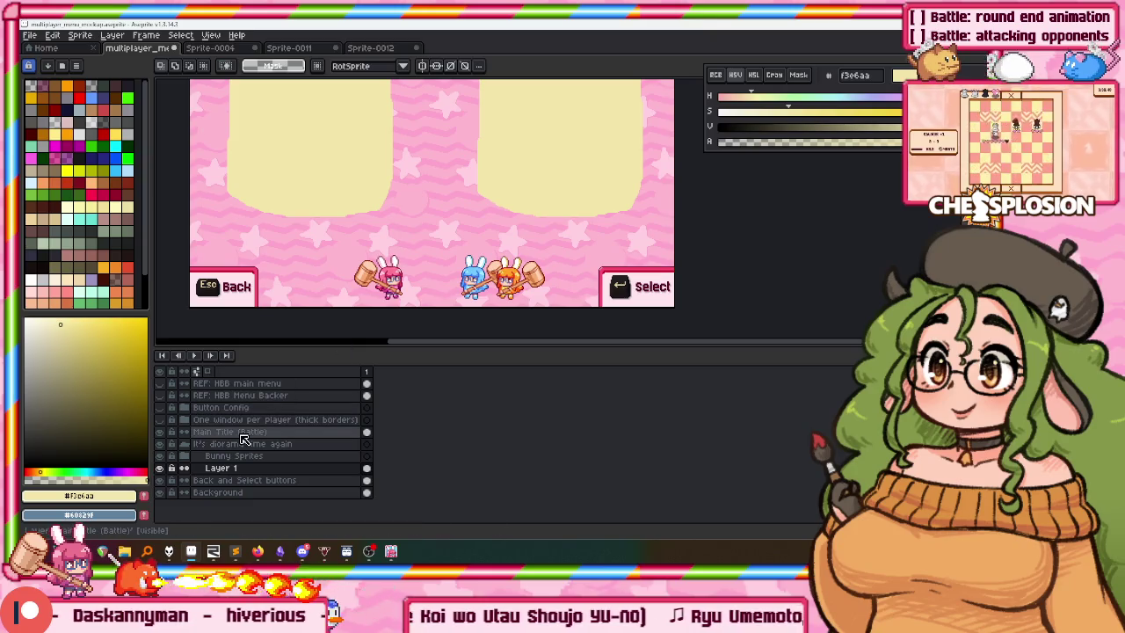
scroll(389, 163, "down", 2)
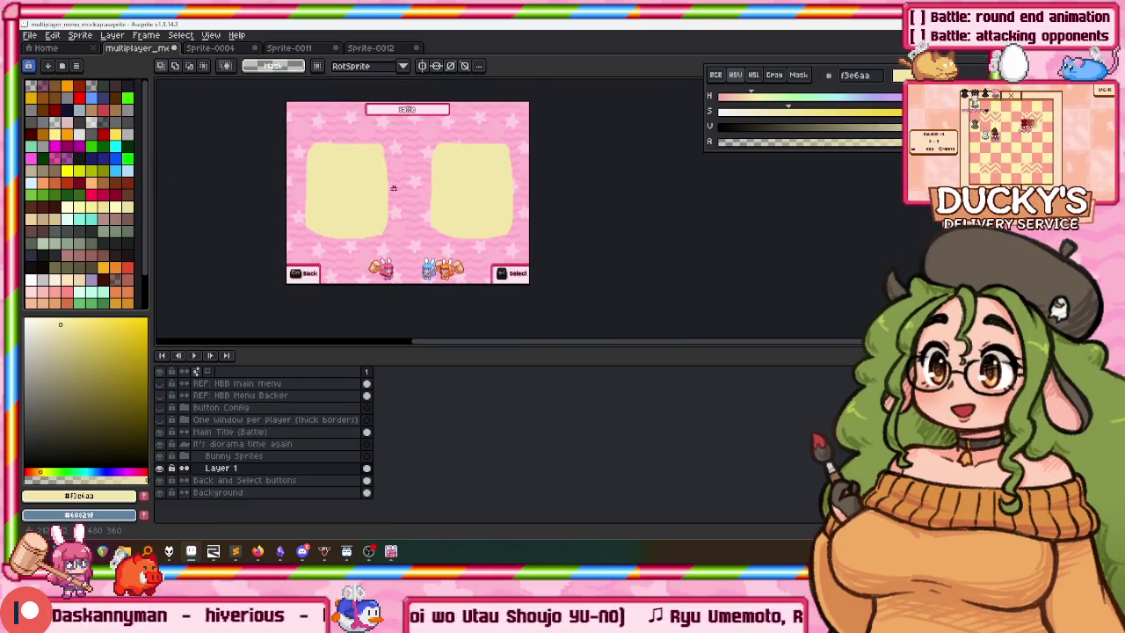
Expand the Bunny Sprites group, select the P1 and P2 layers, and undo a stray pencil stroke.
left_click(230, 456)
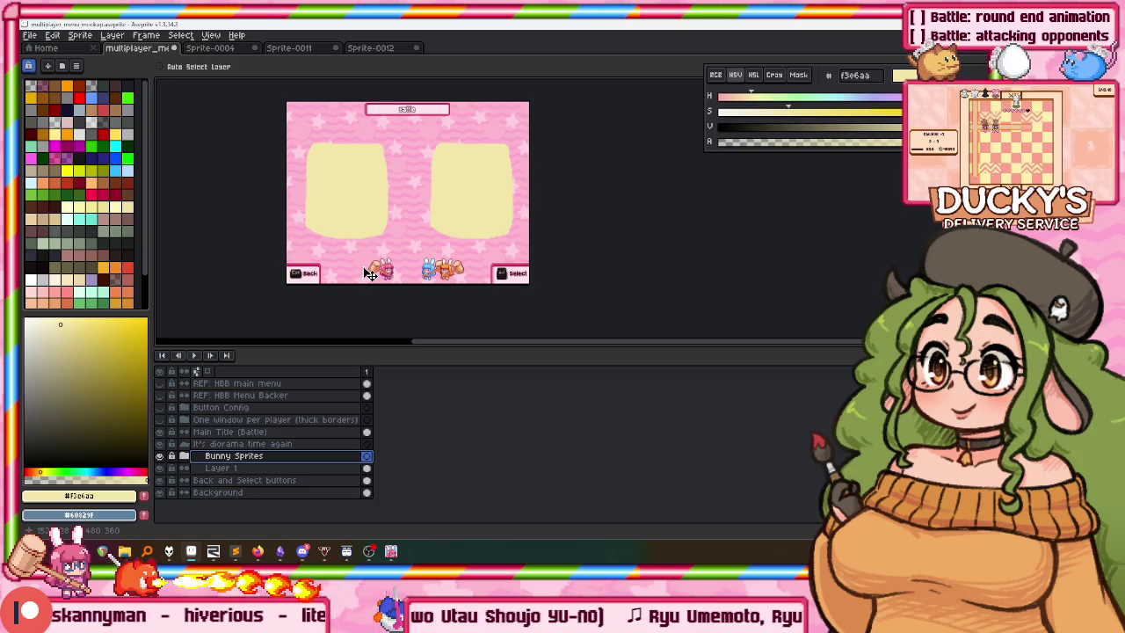
left_click_drag(361, 250, 408, 290)
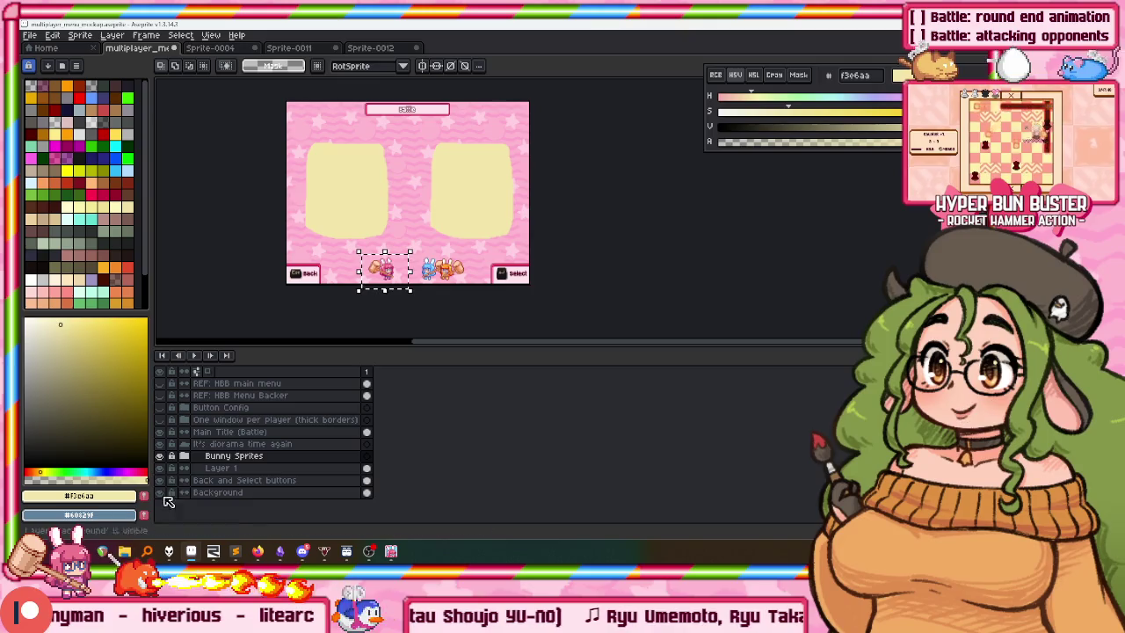
left_click(184, 455)
left_click(222, 468)
key("ctrl+d")
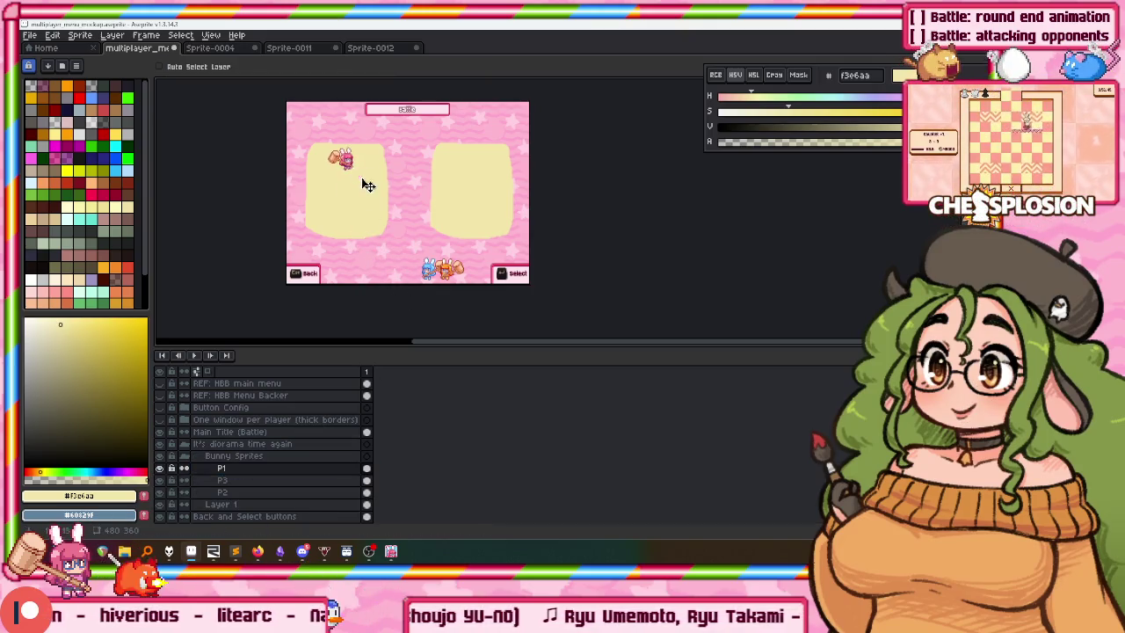
scroll(421, 243, "up", 1)
left_click(233, 492)
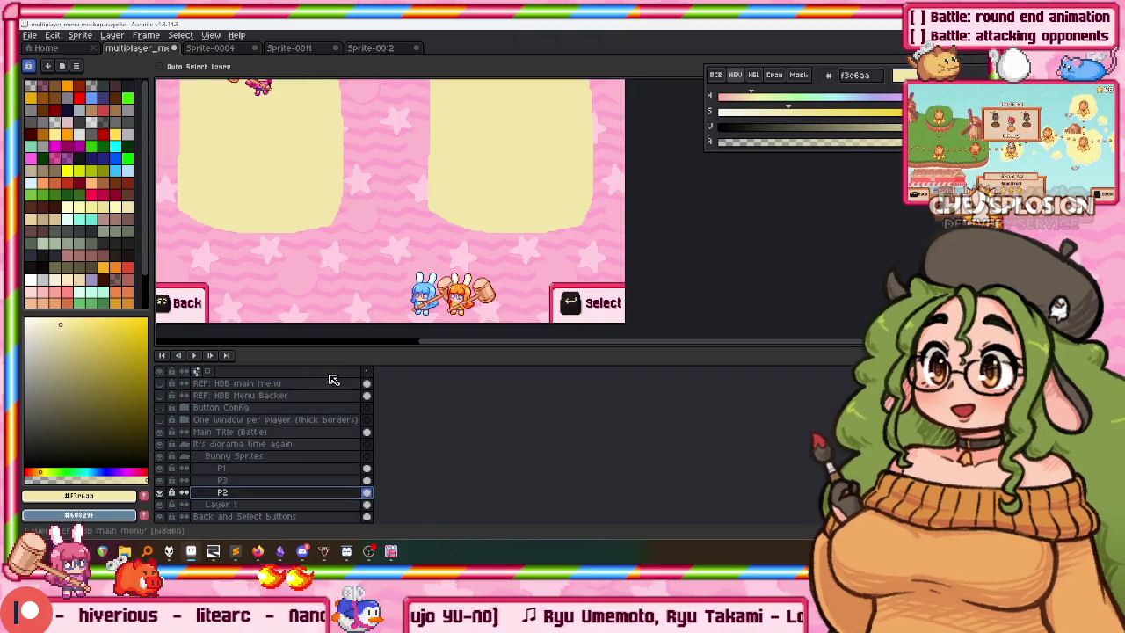
key("b")
scroll(439, 298, "up", 1)
key("ctrl+z")
key("v")
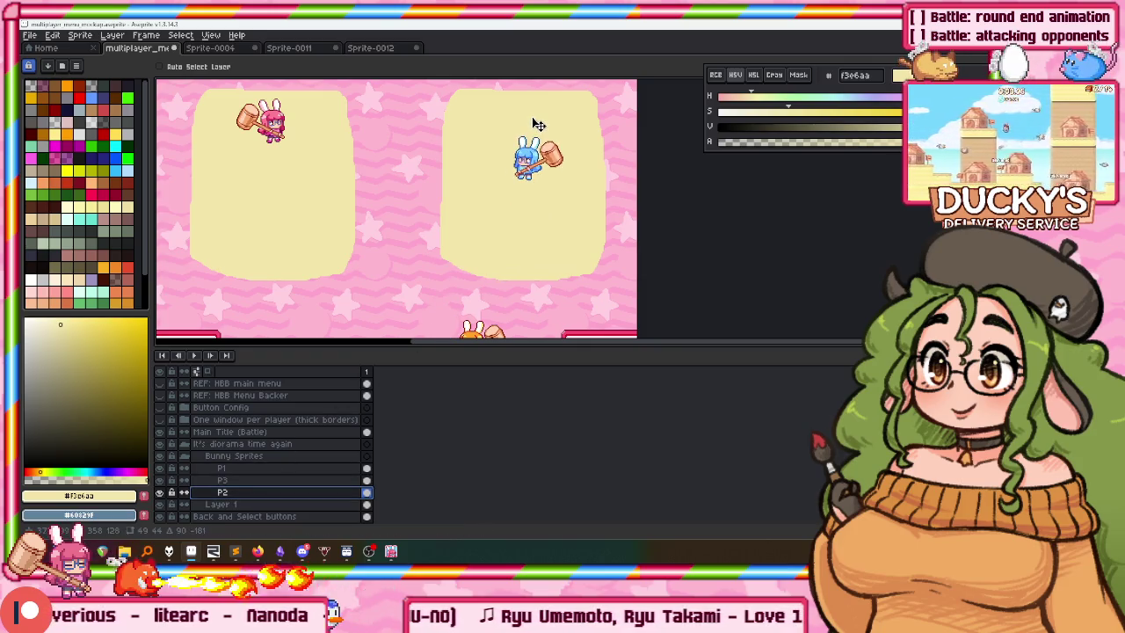
On layer P3, drag the orange bunny up into the left cream window.
key("alt+Up")
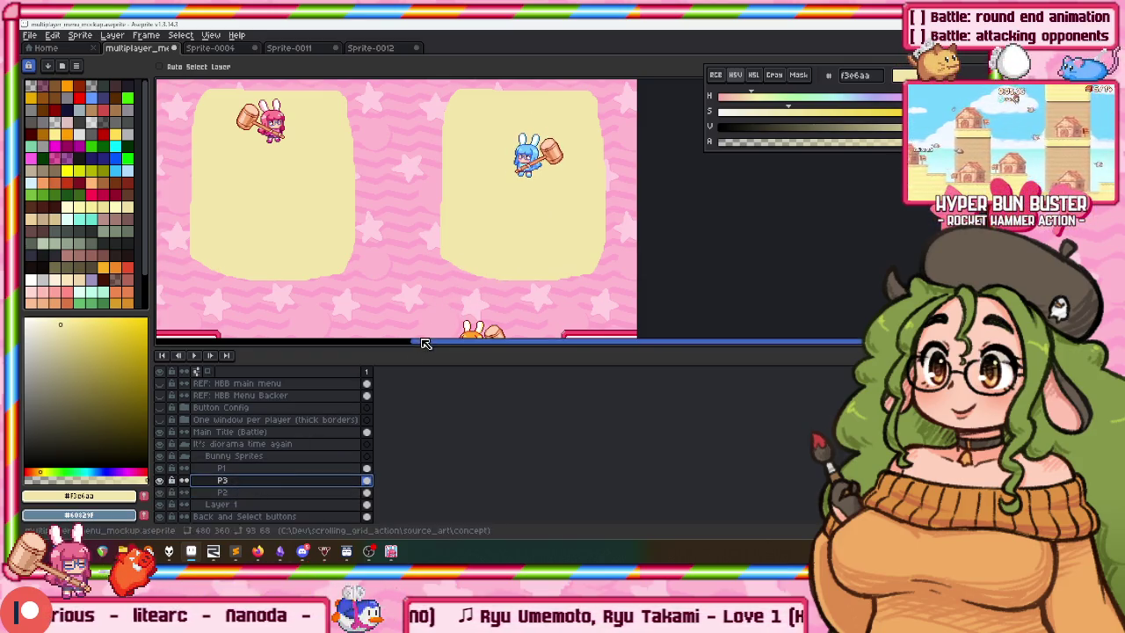
scroll(427, 244, "down", 1)
mouse_move(458, 259)
left_mouse_down()
mouse_move(295, 170)
mouse_move(245, 124)
left_mouse_up()
scroll(275, 198, "up", 1)
scroll(275, 198, "up", 1)
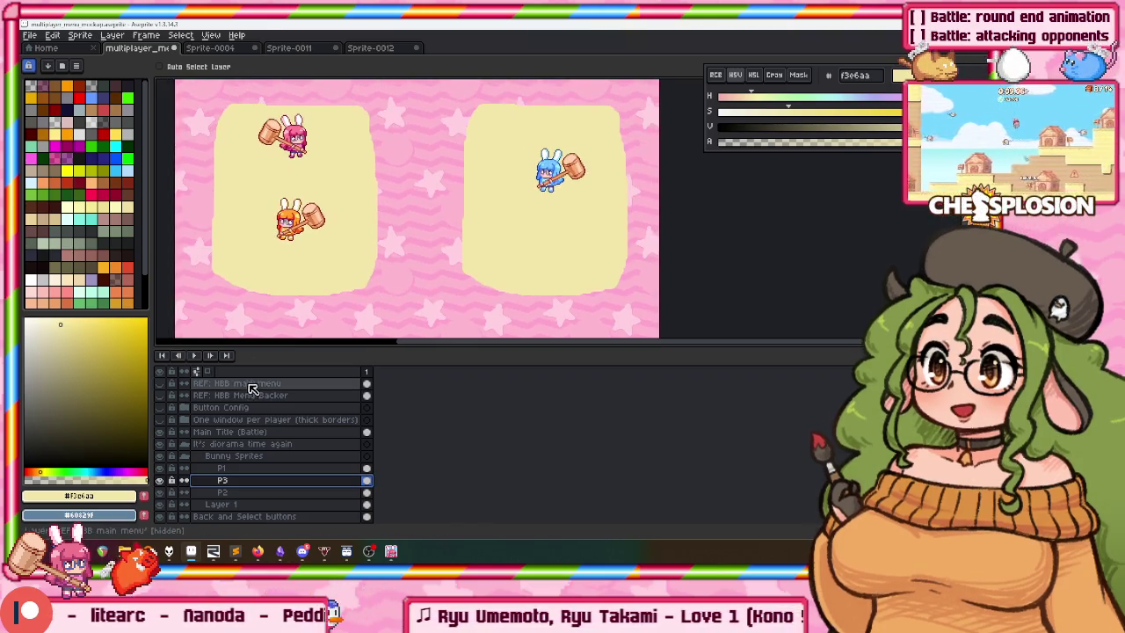
scroll(176, 136, "up", 1)
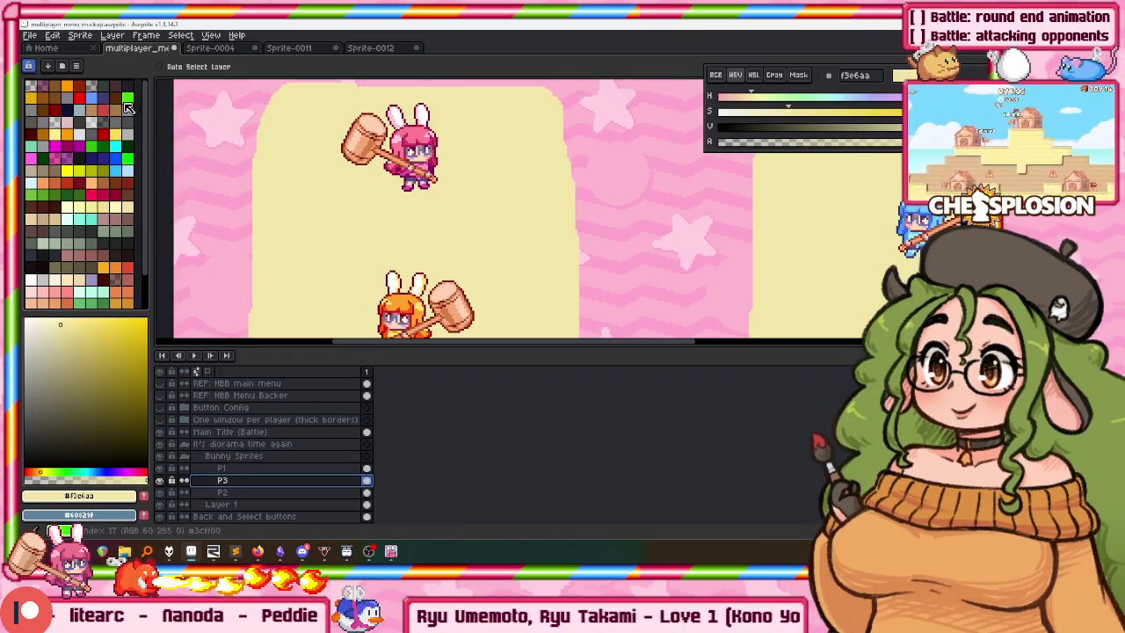
Eyedropper the dark maroon from the Battle lettering.
scroll(290, 87, "up", 1)
scroll(440, 220, "down", 3)
scroll(528, 240, "up", 2)
scroll(807, 179, "up", 1)
key("alt")
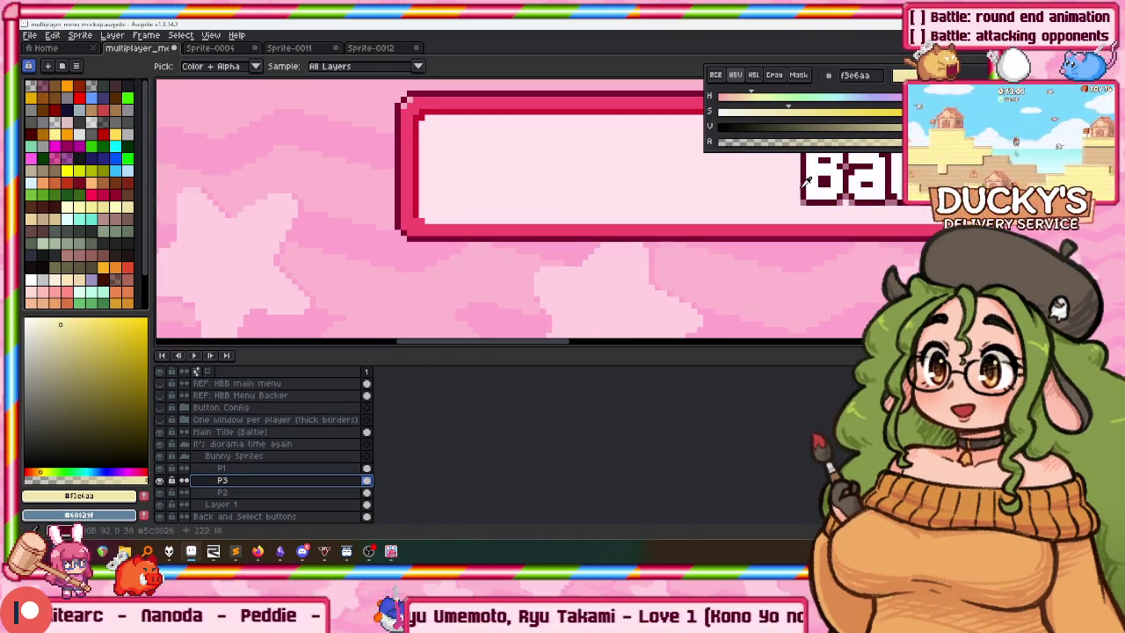
left_click(802, 180, "alt")
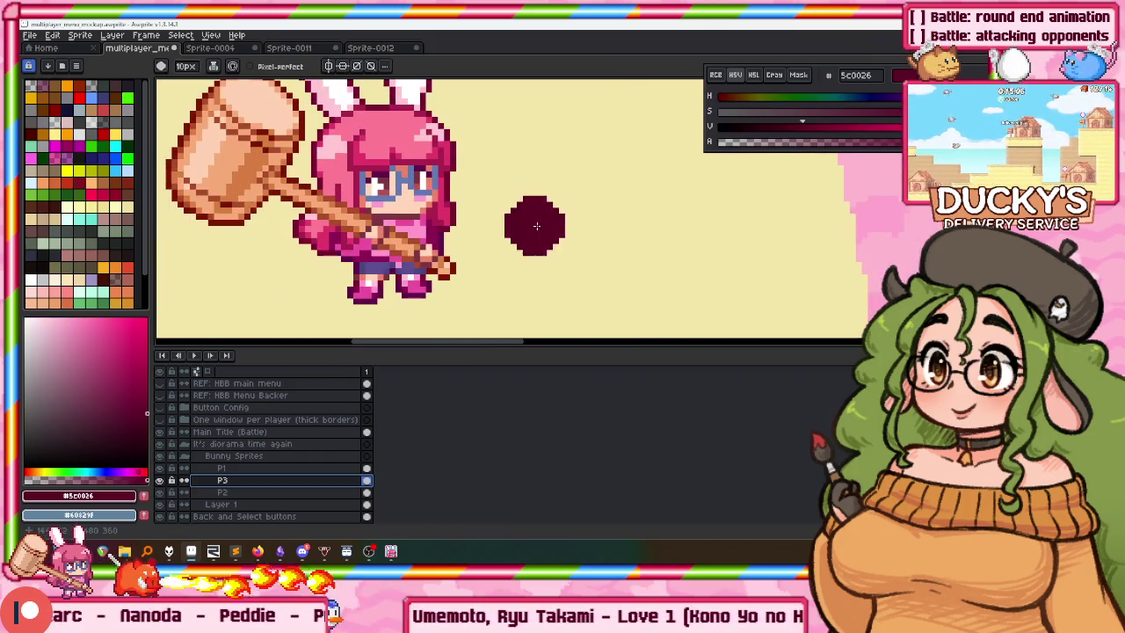
Draw left- and right-pointing triangle outlines beside the bunny and fill both solid maroon.
left_click_drag(569, 193, 590, 215)
key("ctrl+z")
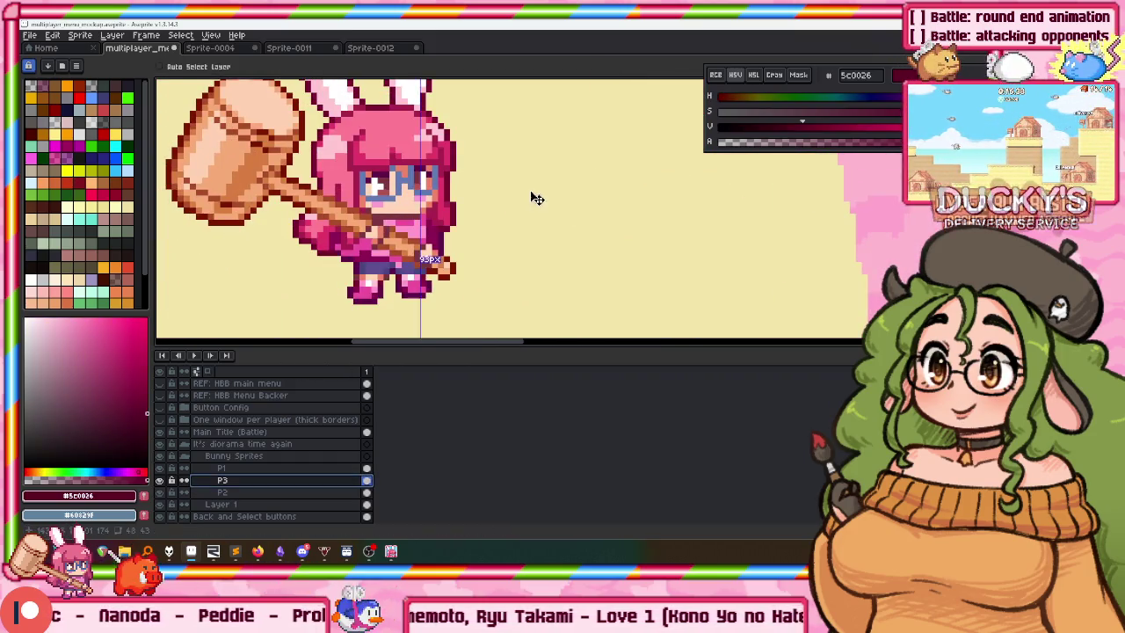
left_click_drag(508, 176, 584, 219)
left_click_drag(501, 186, 651, 138)
mouse_move(274, 120)
left_mouse_down()
mouse_move(181, 187)
mouse_move(290, 209)
left_mouse_up()
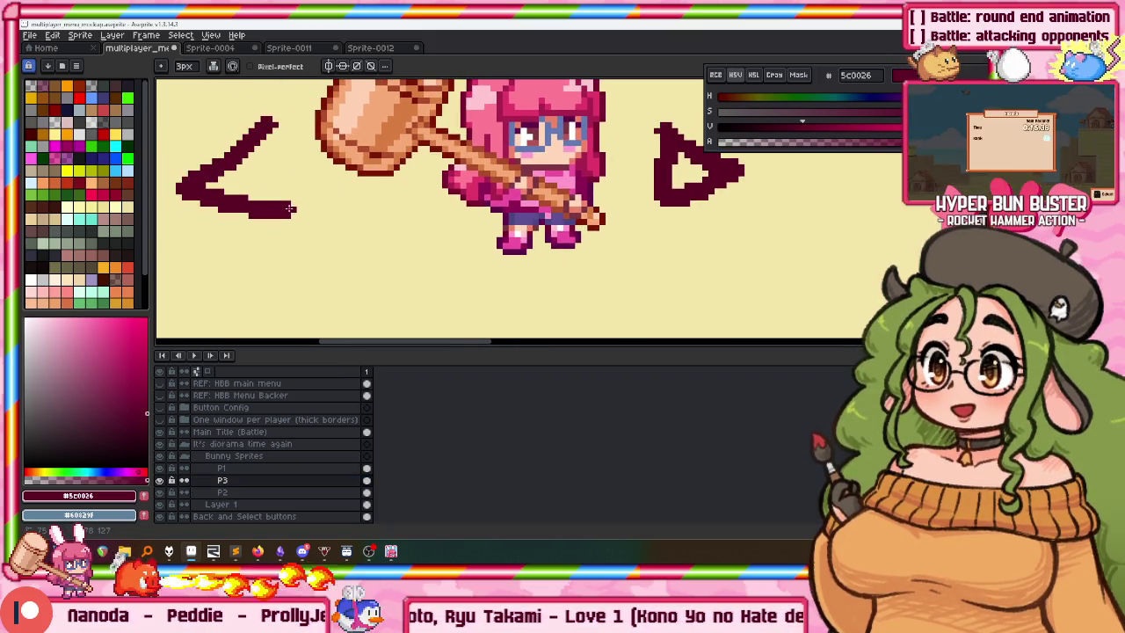
left_click(255, 180)
left_click(690, 171)
scroll(690, 172, "down", 1)
scroll(560, 201, "down", 1)
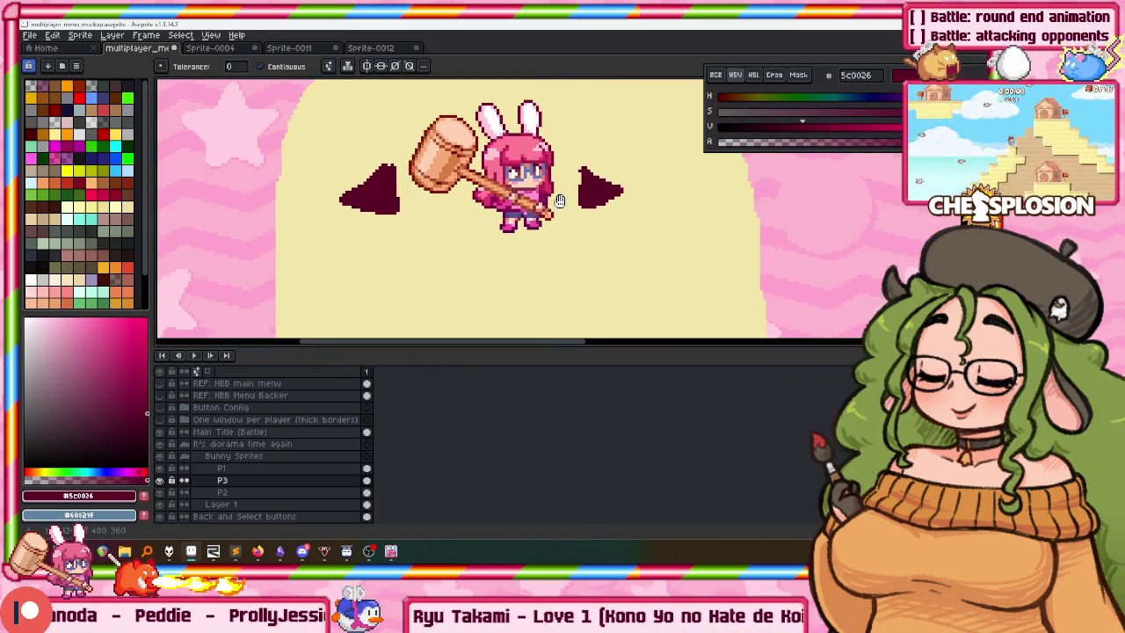
Lasso-select both maroon arrow triangles.
key("m")
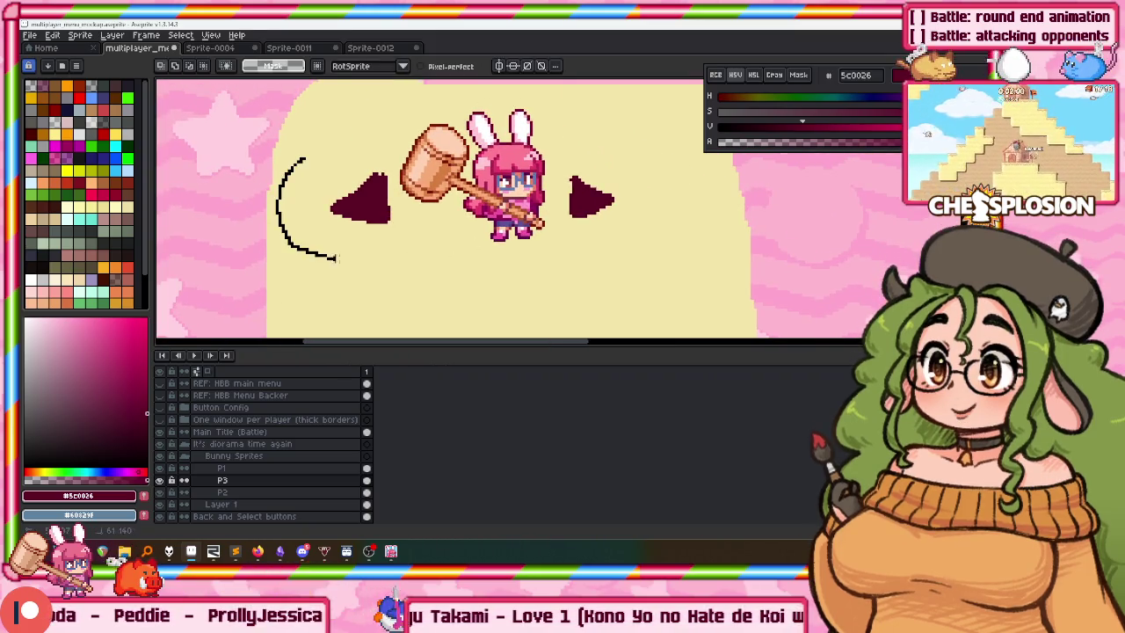
left_click_drag(393, 196, 340, 150)
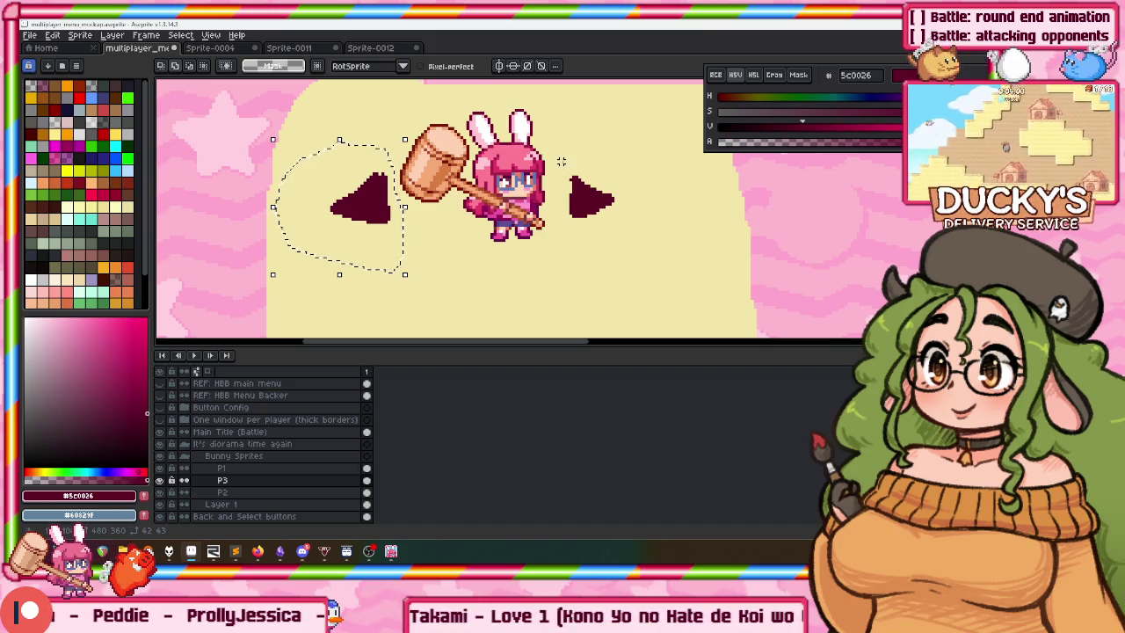
scroll(585, 201, "down", 2)
mouse_move(589, 253)
left_mouse_down()
mouse_move(615, 158)
mouse_move(555, 183)
left_mouse_up()
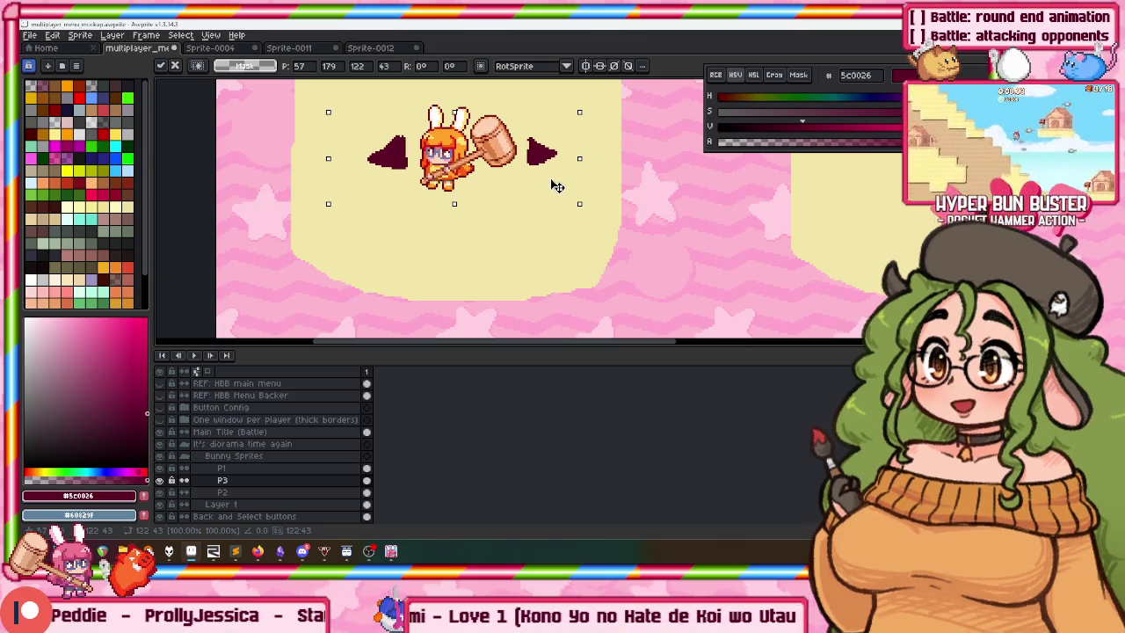
Paste the maroon arrows onto the P1 bunny layer and apply them.
key("ctrl+d")
left_click(229, 468)
scroll(488, 211, "up", 1)
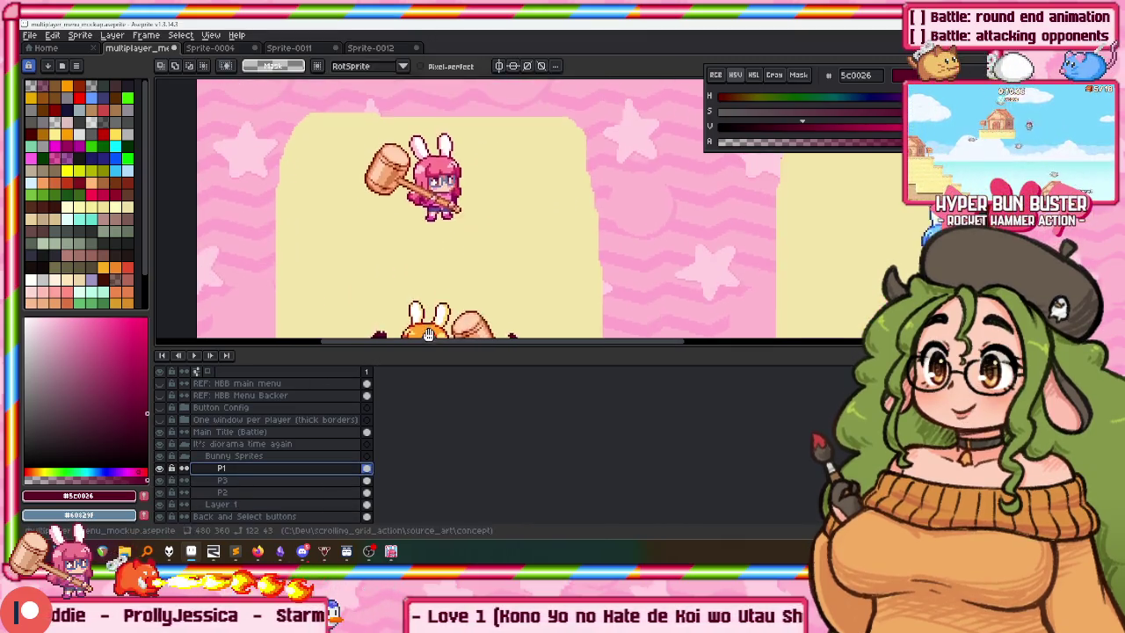
key("ctrl+shift+d")
key("b")
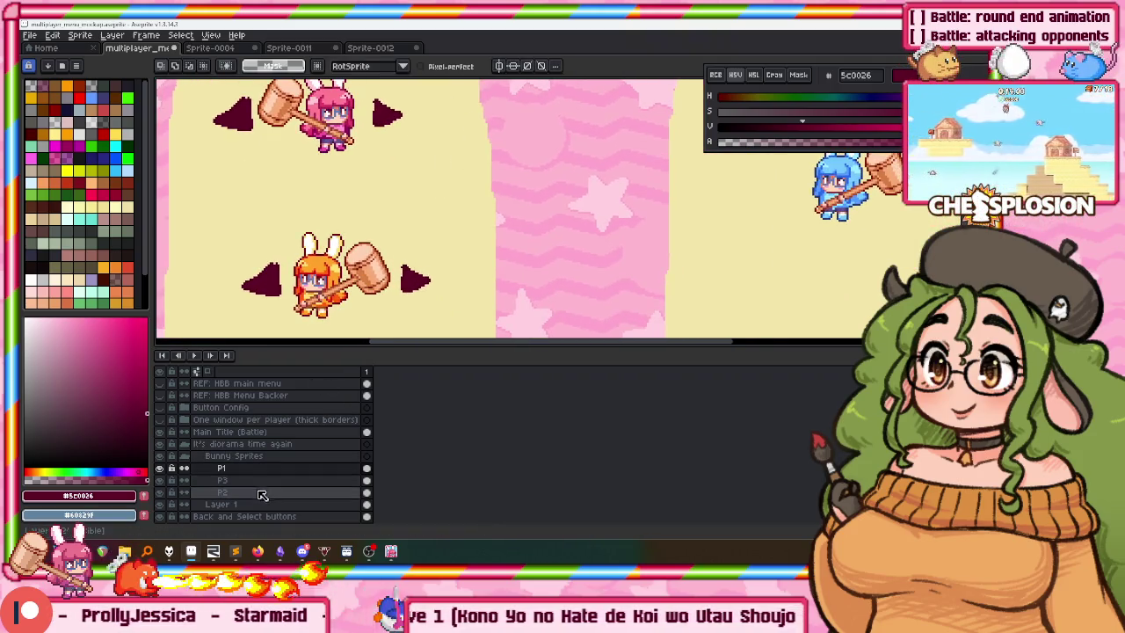
On layer P2, place the arrows on either side of the blue bunny.
left_click(264, 493)
scroll(670, 201, "right", 2)
scroll(650, 200, "right", 3)
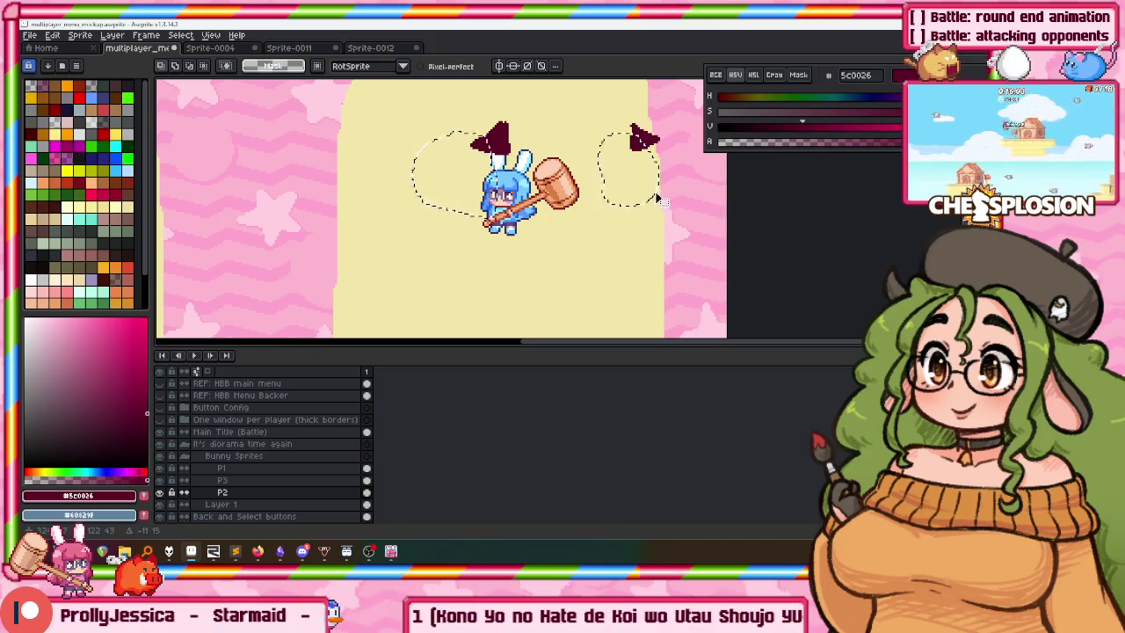
left_click_drag(587, 195, 675, 167)
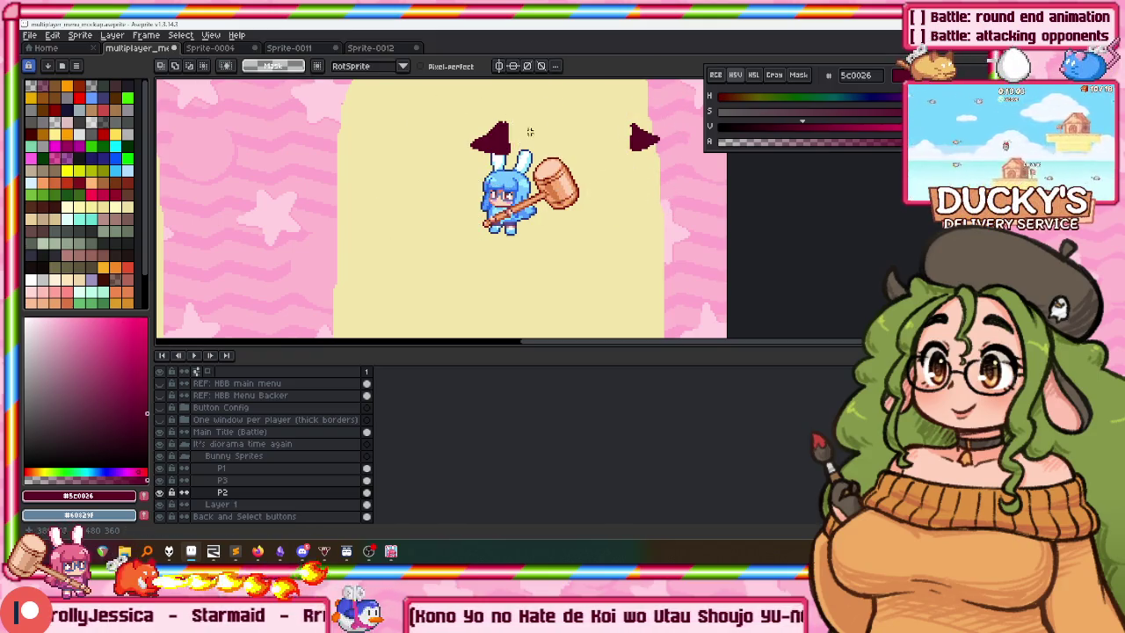
left_click_drag(652, 141, 615, 197)
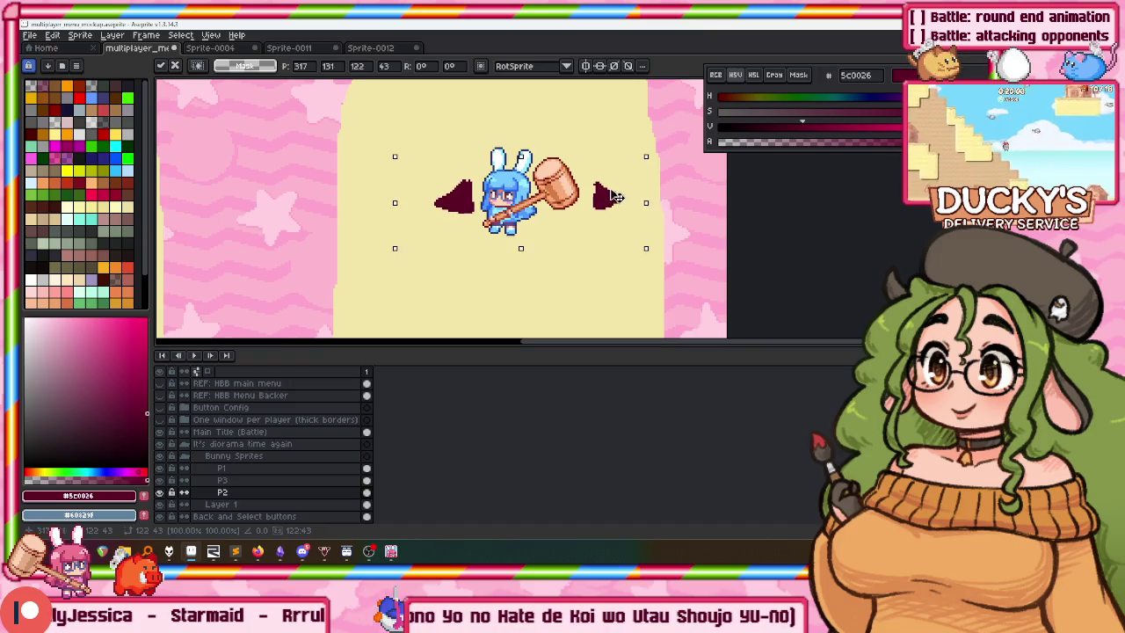
key("Return")
scroll(339, 216, "left", 3)
On layer P3, flip the orange bunny horizontally and nudge it up a few pixels.
left_click(252, 480)
scroll(440, 209, "left", 2)
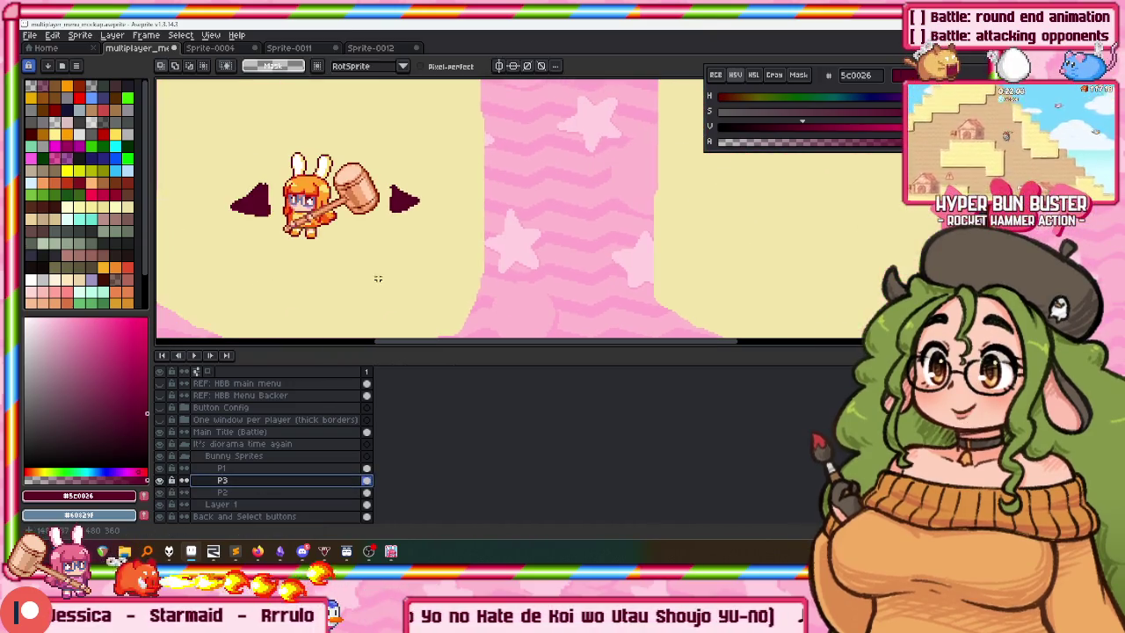
scroll(273, 170, "up", 2)
left_click_drag(281, 148, 427, 286)
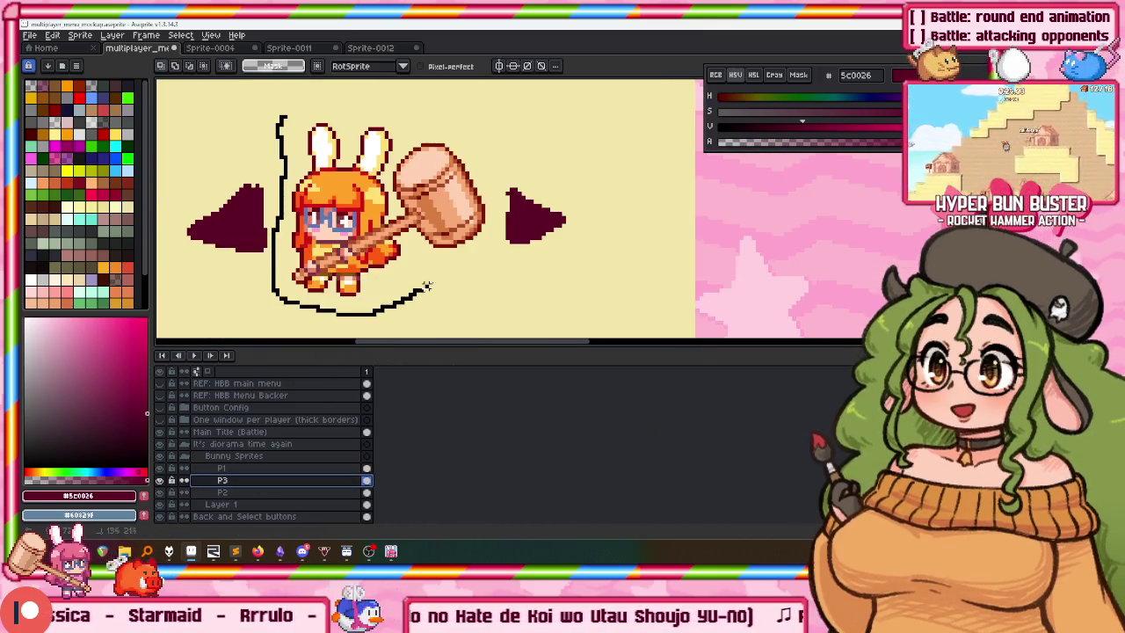
left_click_drag(376, 109, 283, 116)
key("shift+h")
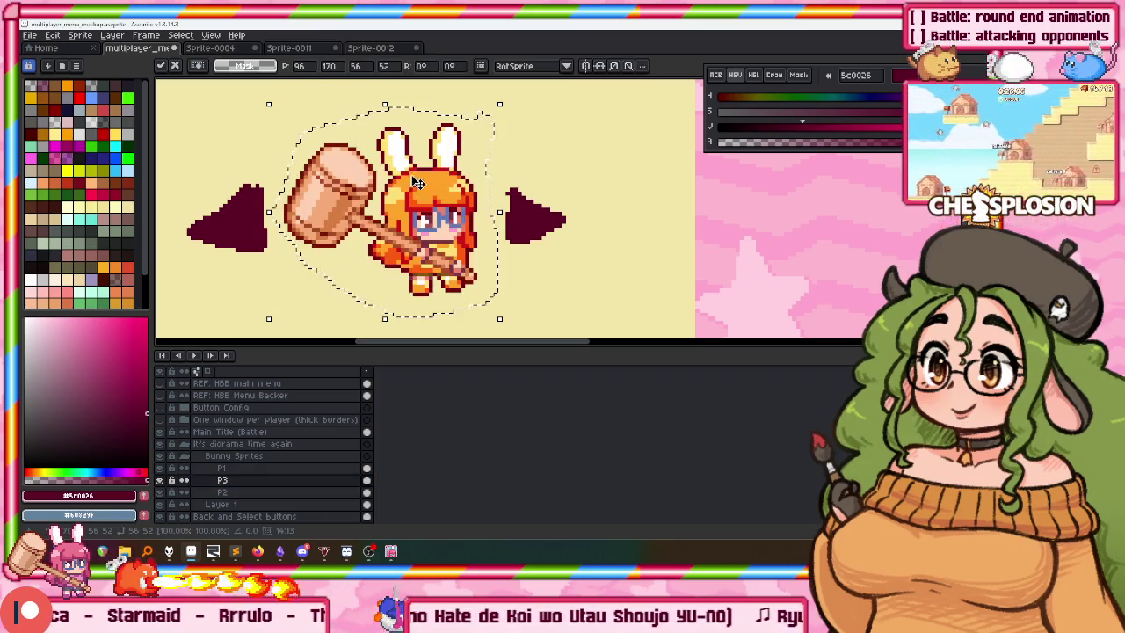
left_click_drag(411, 178, 410, 169)
key("Return")
scroll(410, 170, "down", 2)
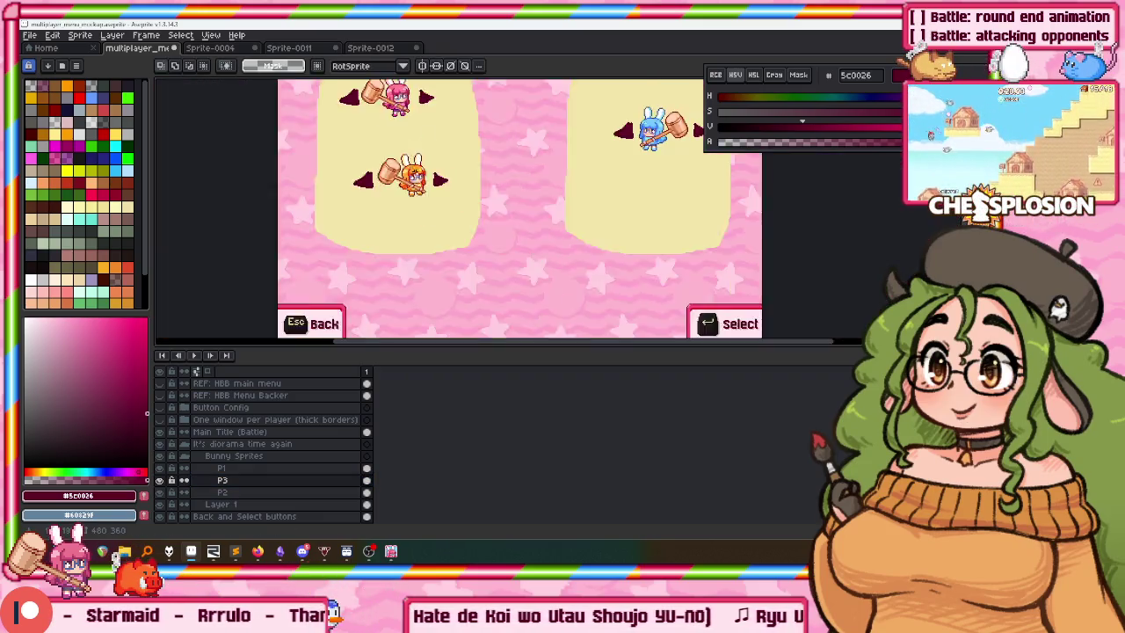
scroll(413, 159, "down", 1)
scroll(417, 126, "up", 1)
scroll(343, 196, "down", 1)
scroll(343, 196, "up", 1)
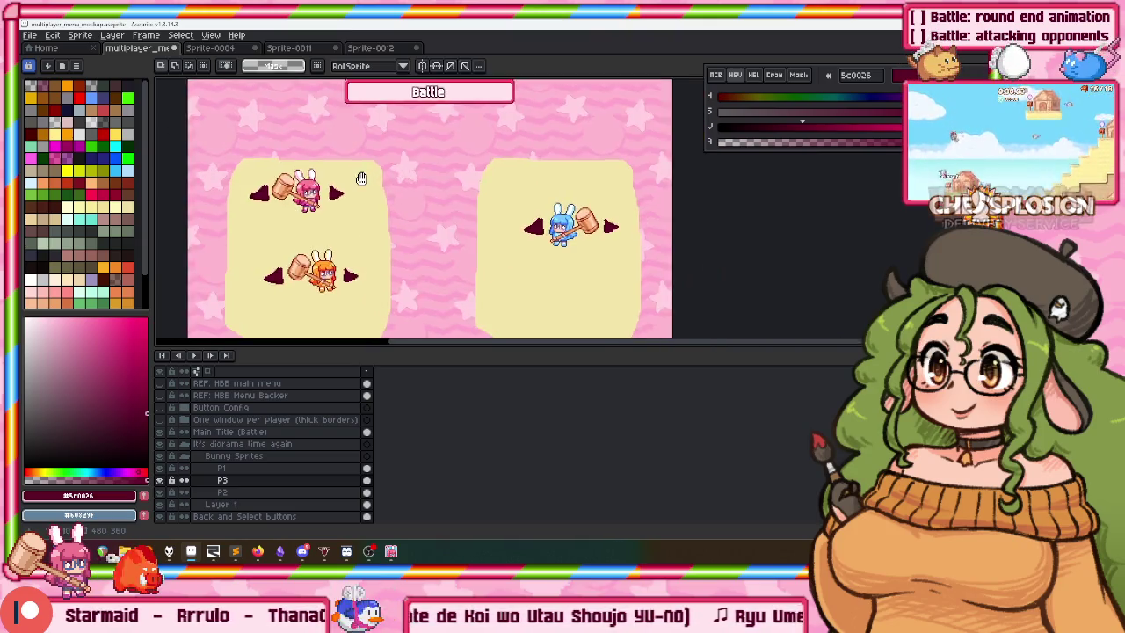
Drag the canvas/timeline splitter down to give the canvas more height.
left_click_drag(361, 345, 365, 385)
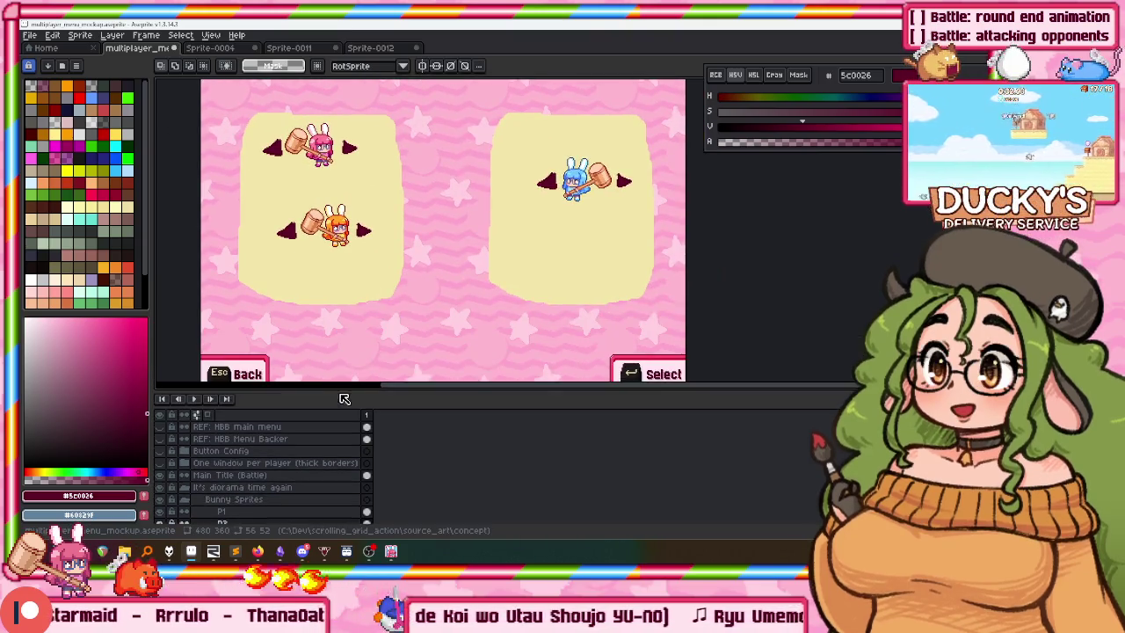
left_click_drag(444, 229, 441, 256)
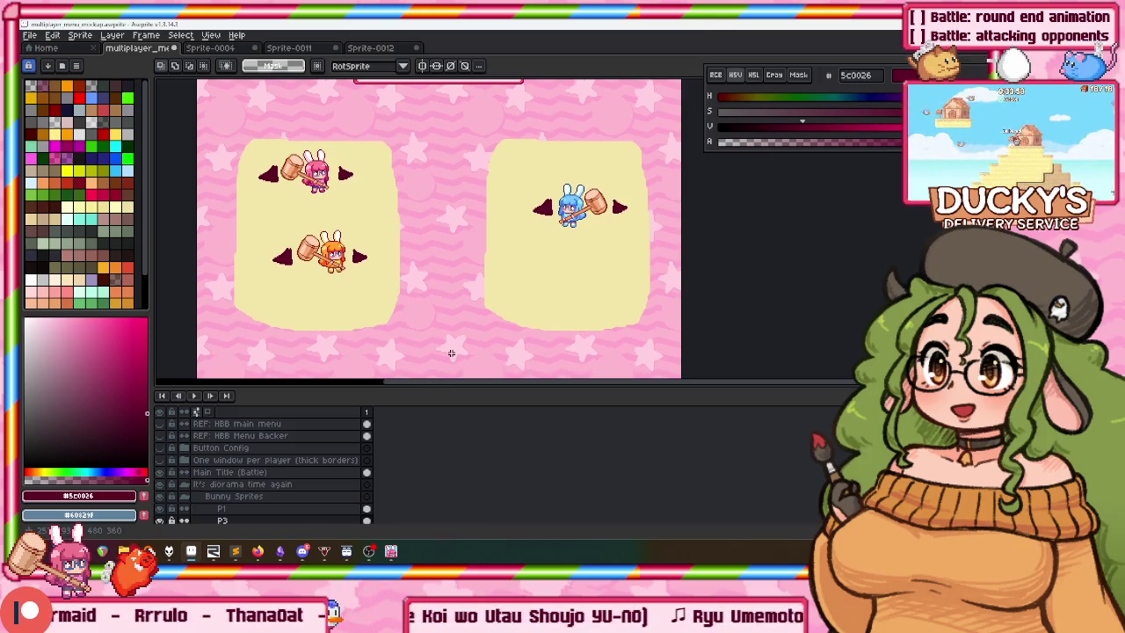
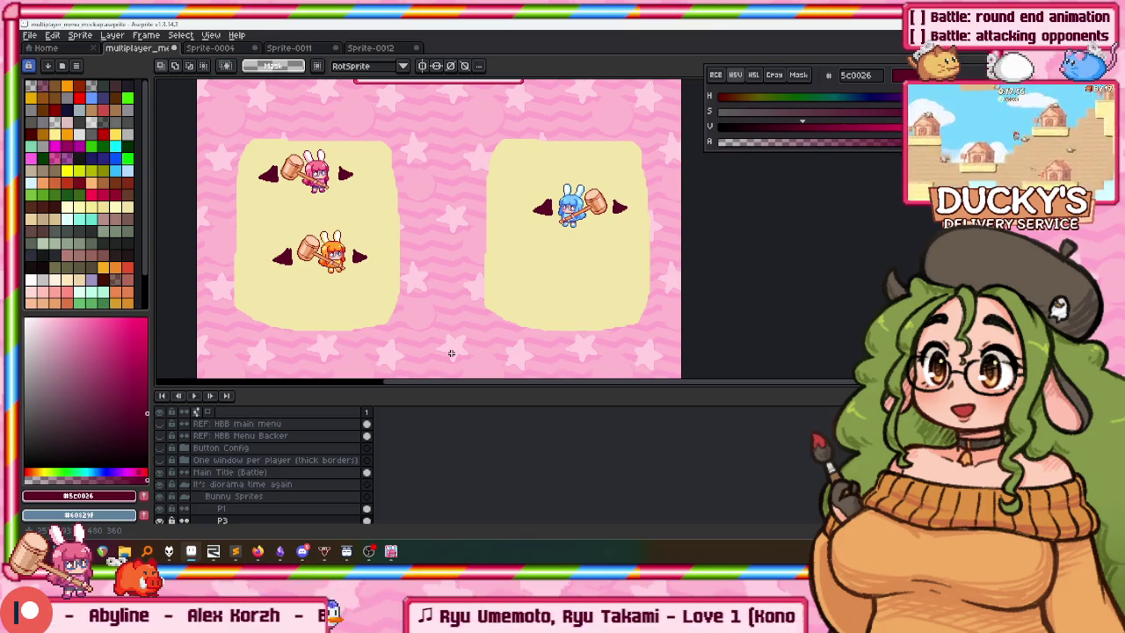
Group the two layers as 'Players Joining the game etc' and collapse the group.
key("ctrl+g")
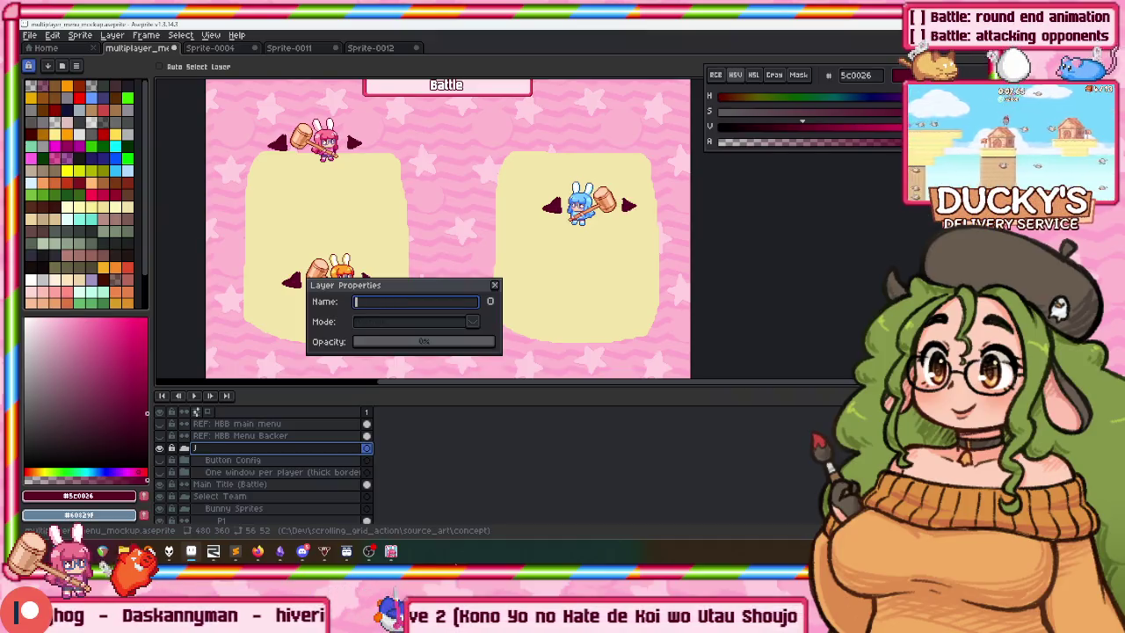
type("PlayersJoining the gam")
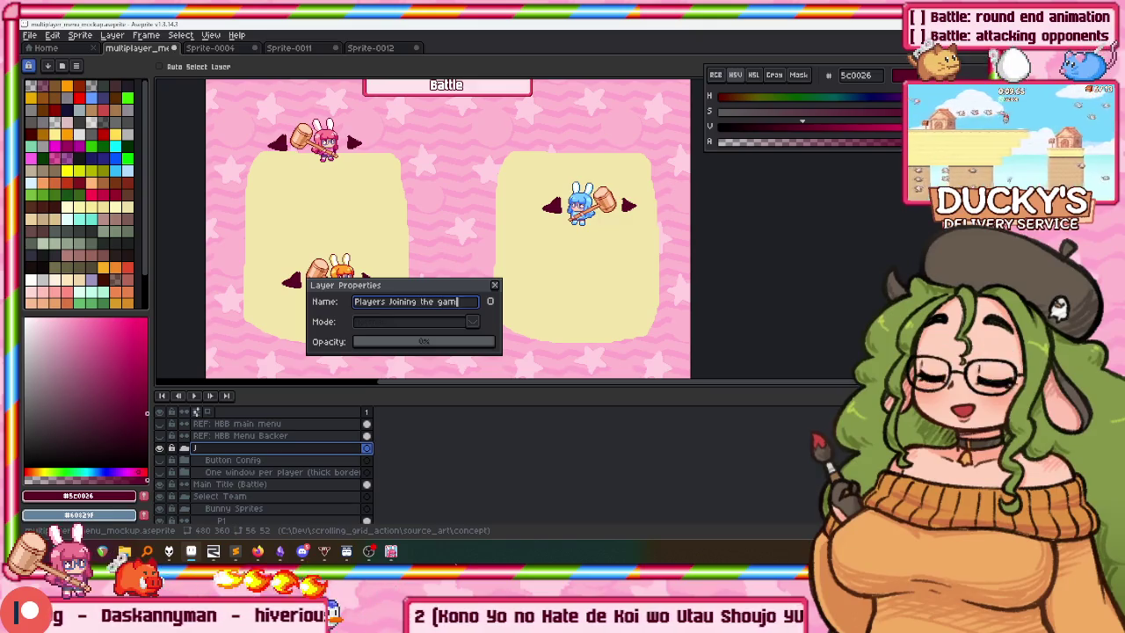
type("e etc")
key("Return")
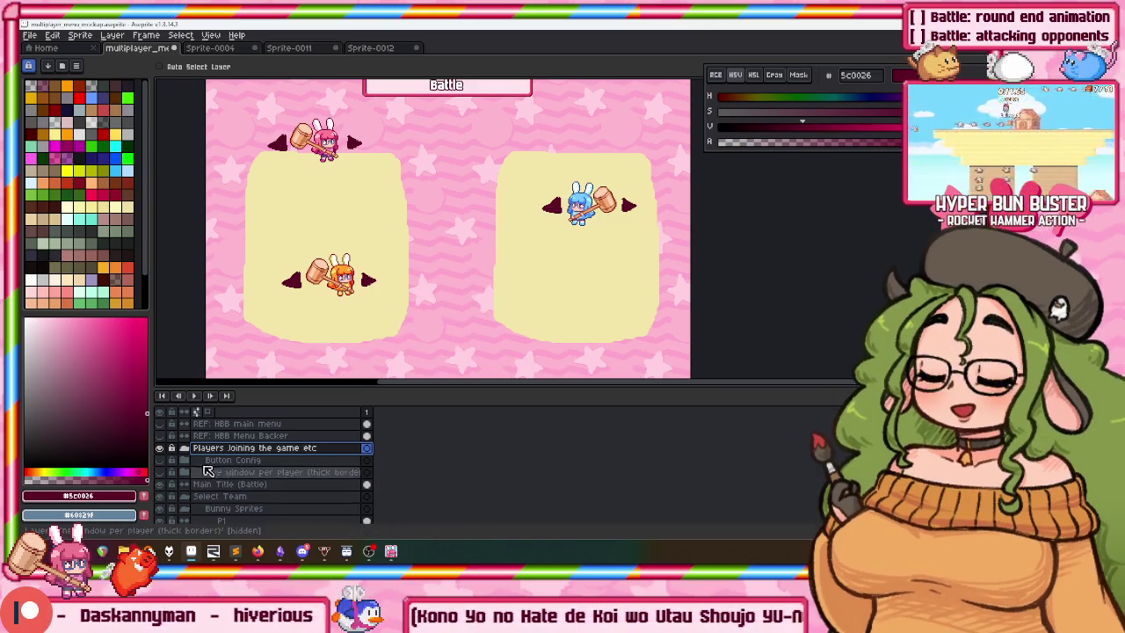
left_click(183, 448)
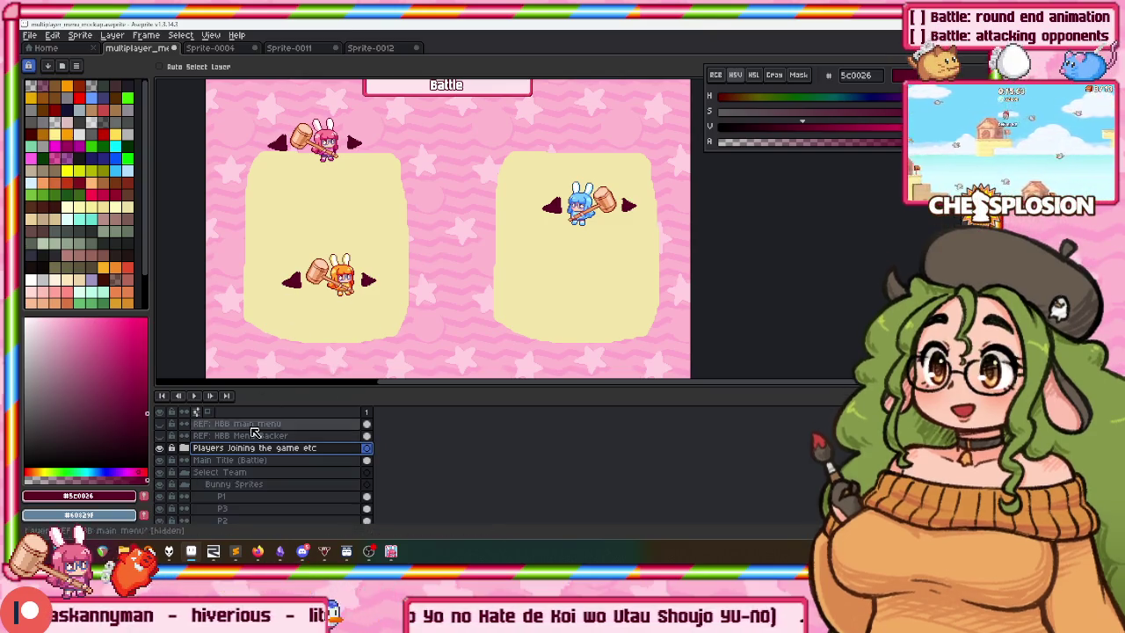
Select the Select Team layer, then Layer 1, in the layer panel.
left_click(250, 476)
scroll(381, 293, "down", 1)
scroll(382, 293, "down", 1)
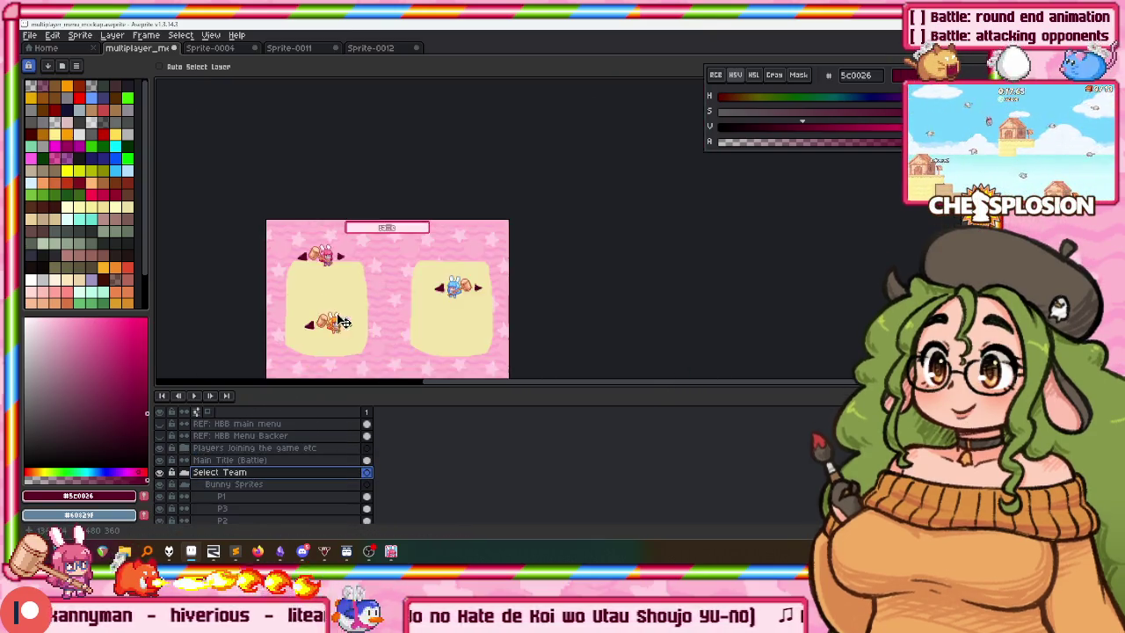
scroll(381, 217, "up", 2)
scroll(271, 450, "down", 1)
left_click(233, 504)
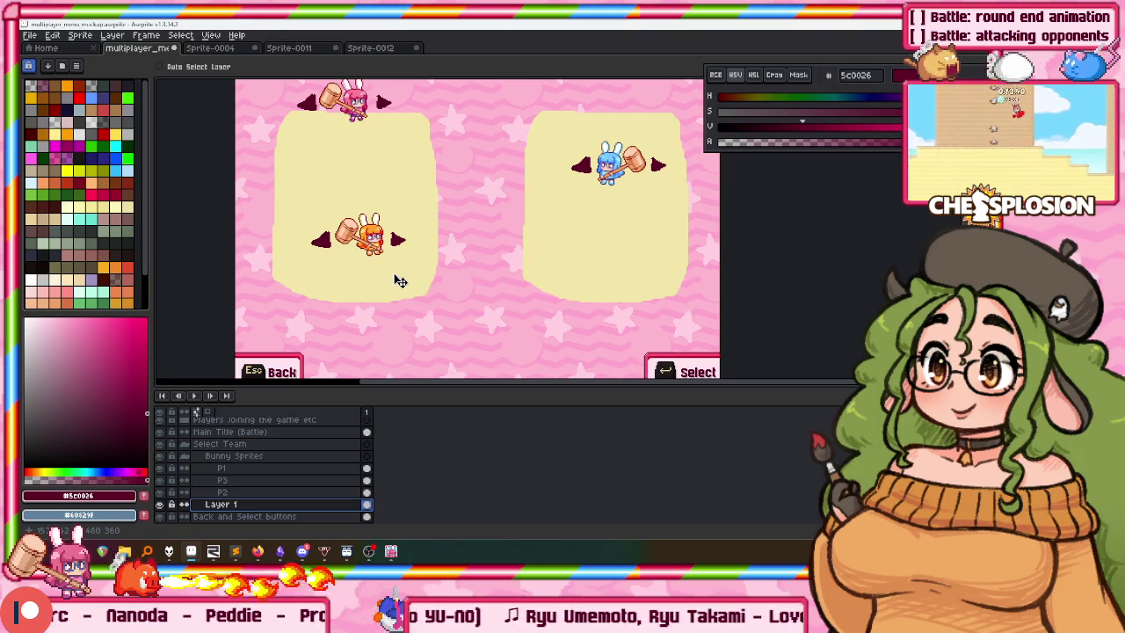
scroll(383, 272, "up", 3)
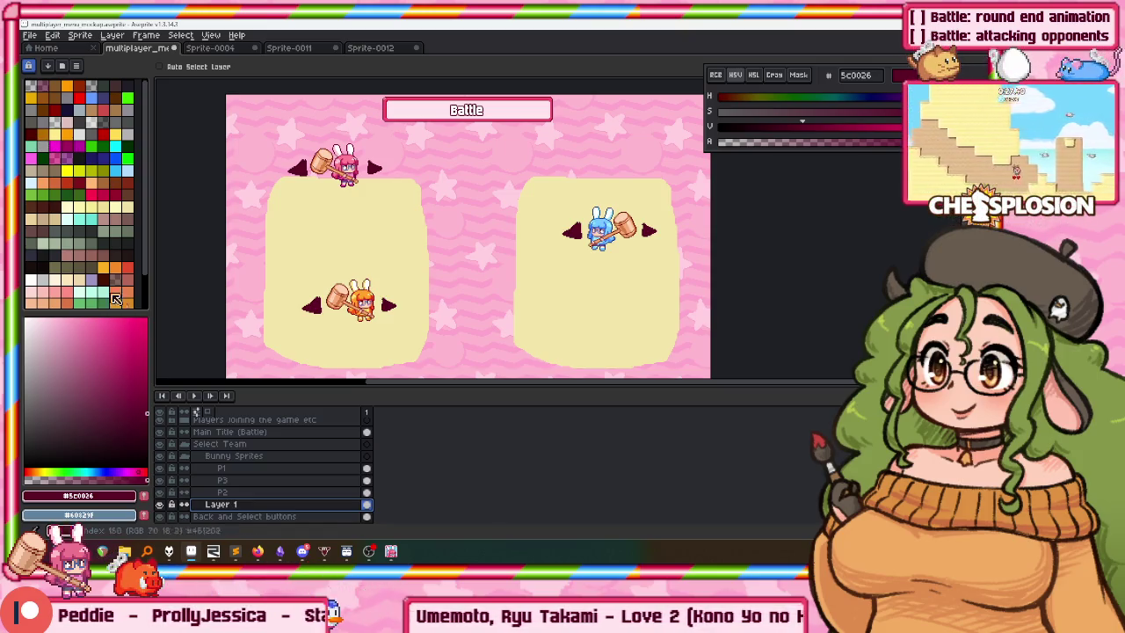
scroll(228, 466, "down", 2)
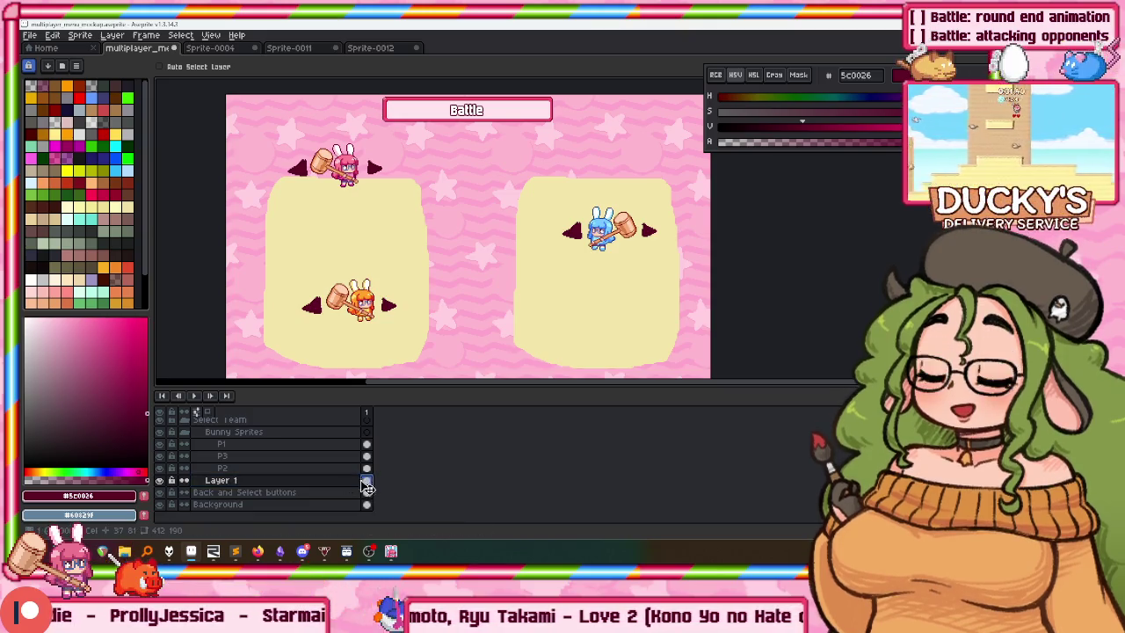
Delete Layer 1's cream boxes, then undo to restore them.
left_click(367, 480)
key("Delete")
key("ctrl+z")
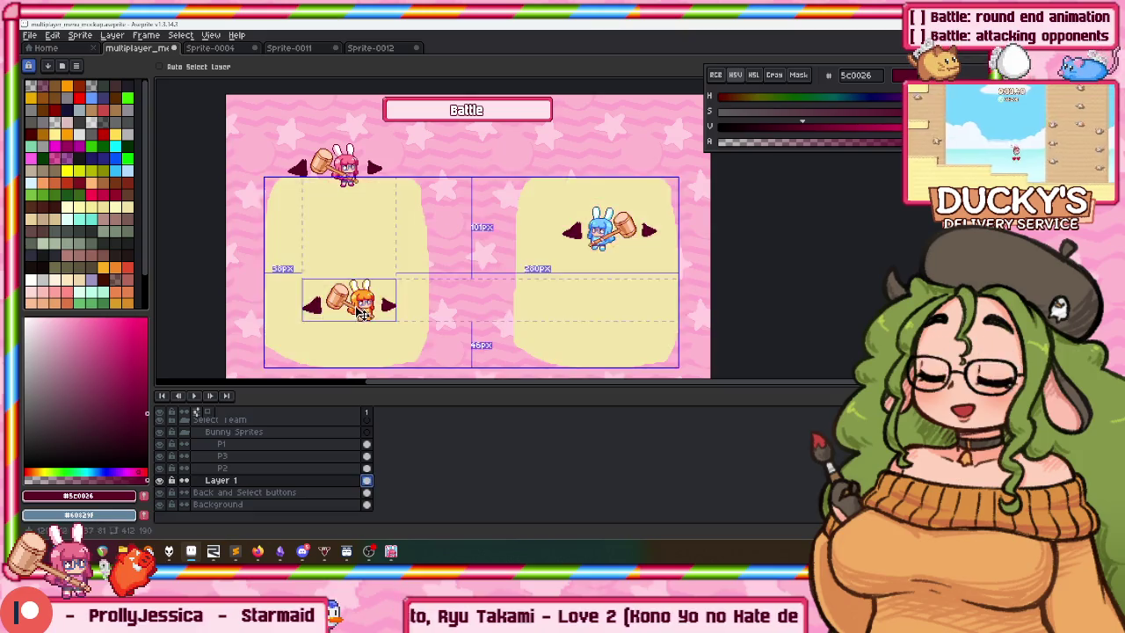
Add a new Layer 2 above Layer 1 and save the mockup file.
scroll(303, 351, "down", 1)
key("shift+n")
scroll(245, 479, "up", 1)
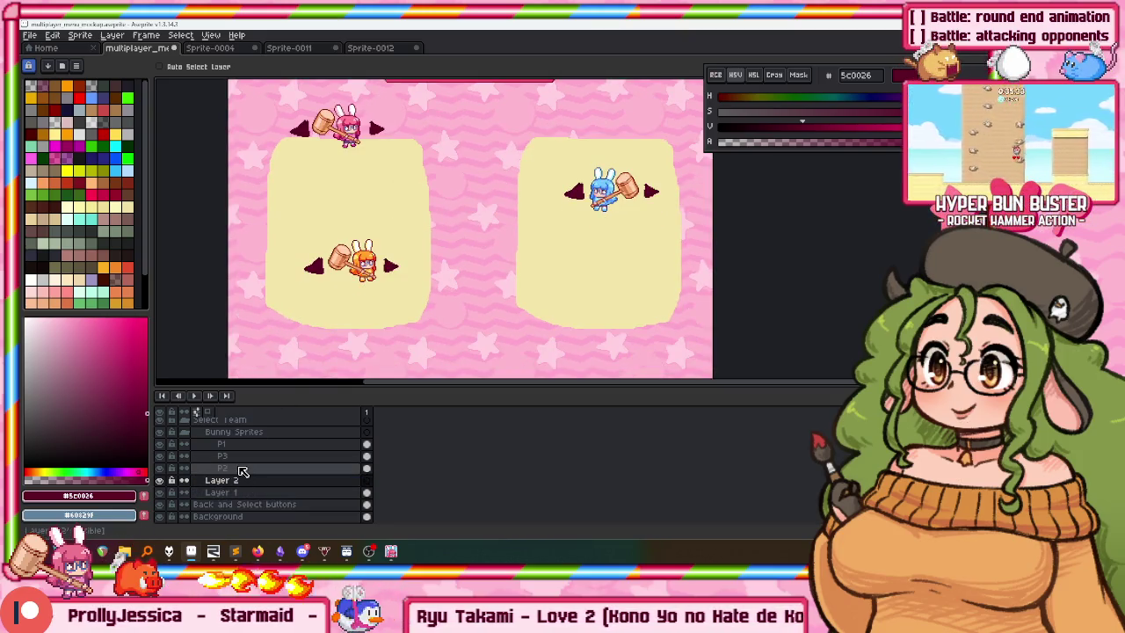
key("ctrl+s")
scroll(242, 470, "up", 1)
scroll(242, 471, "up", 1)
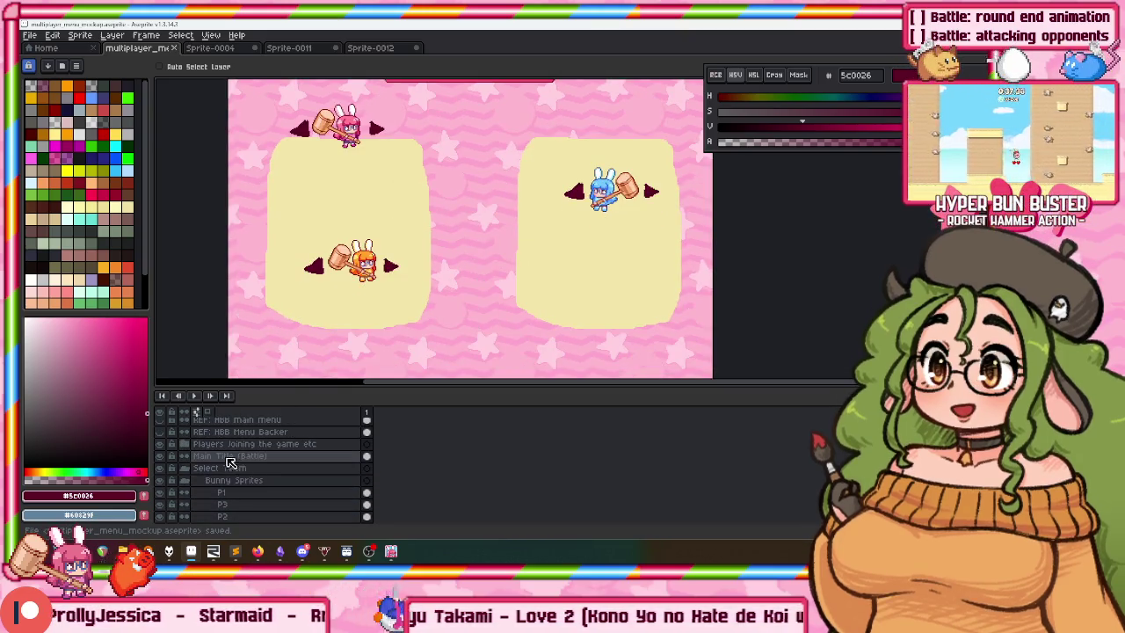
scroll(243, 470, "up", 1)
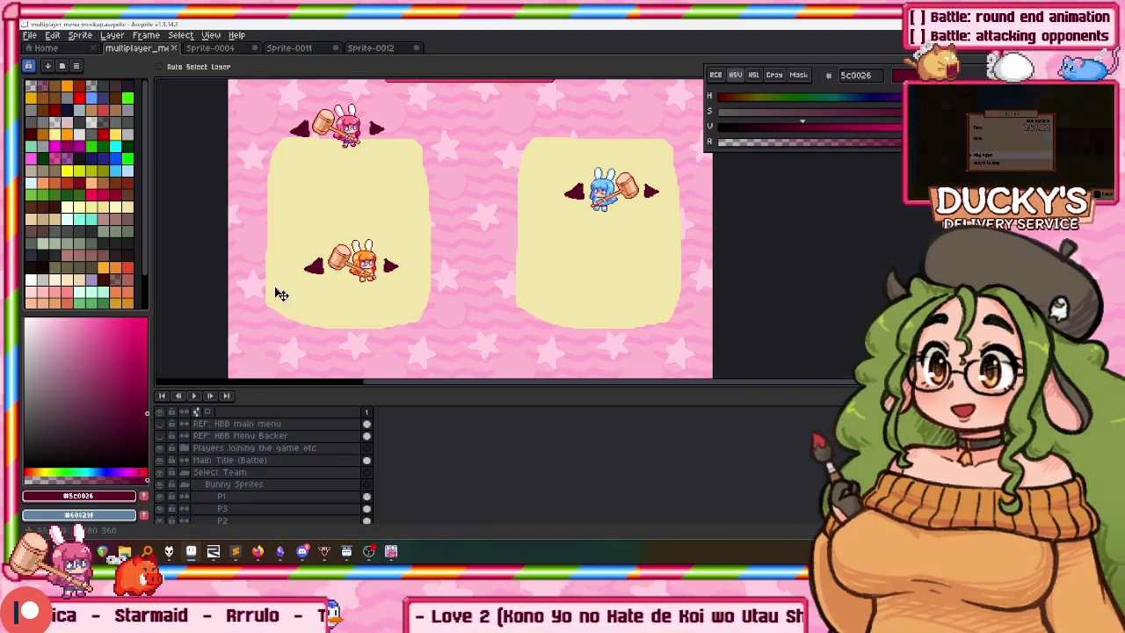
Toggle the main menu and menu backer reference layers and copy the menu box area.
left_click(163, 426)
left_click(162, 437)
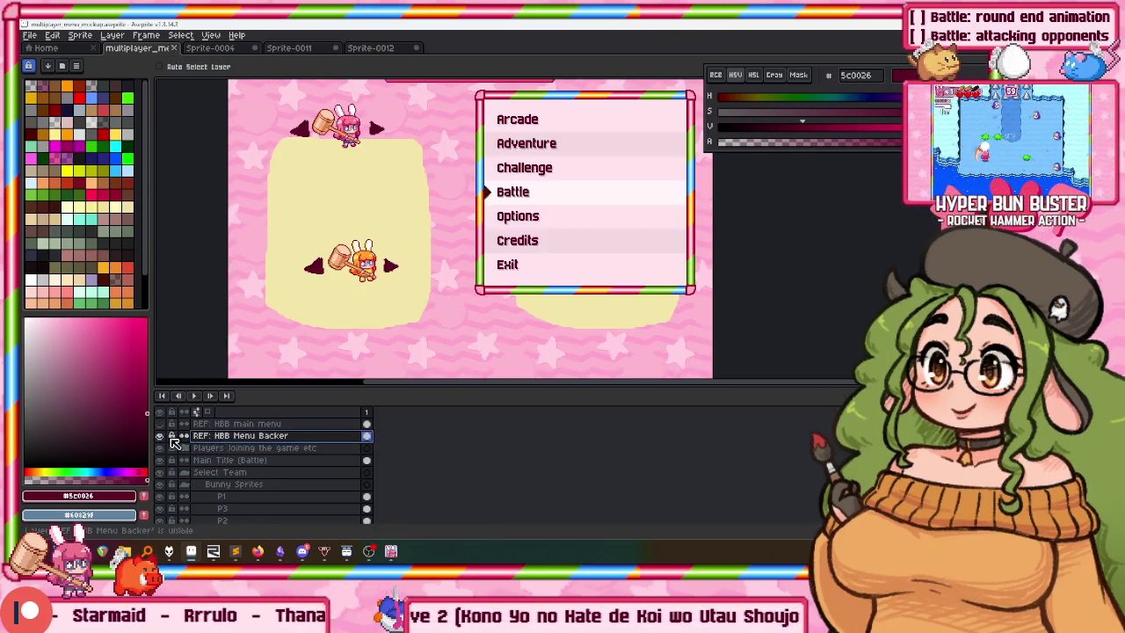
key("m")
key("minus")
left_click_drag(442, 299, 591, 158)
left_click(169, 437)
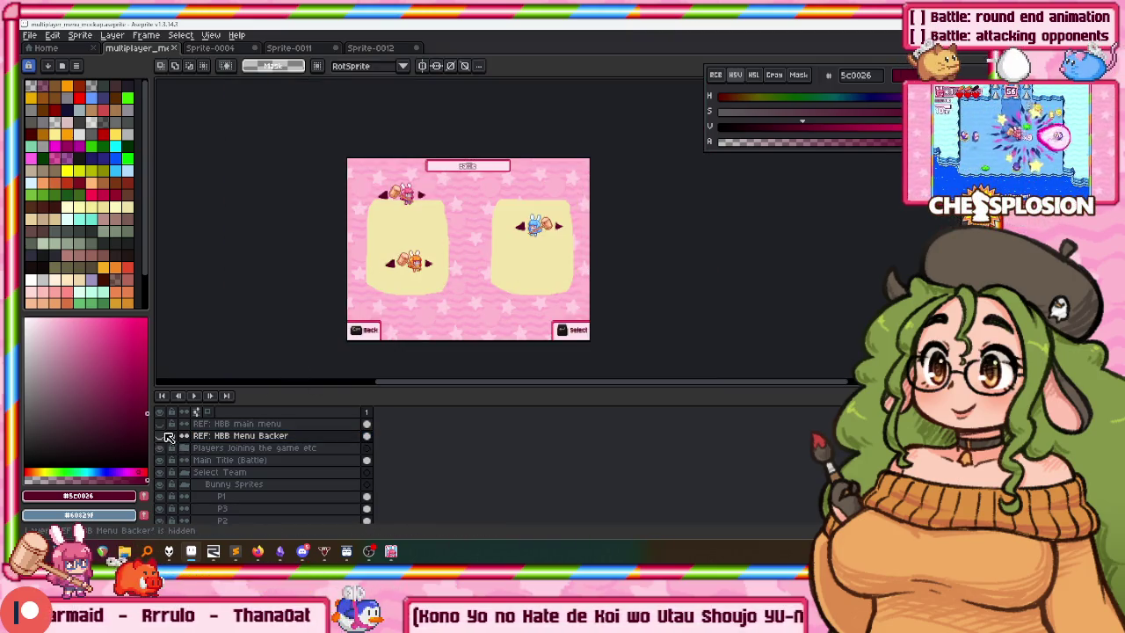
key("plus")
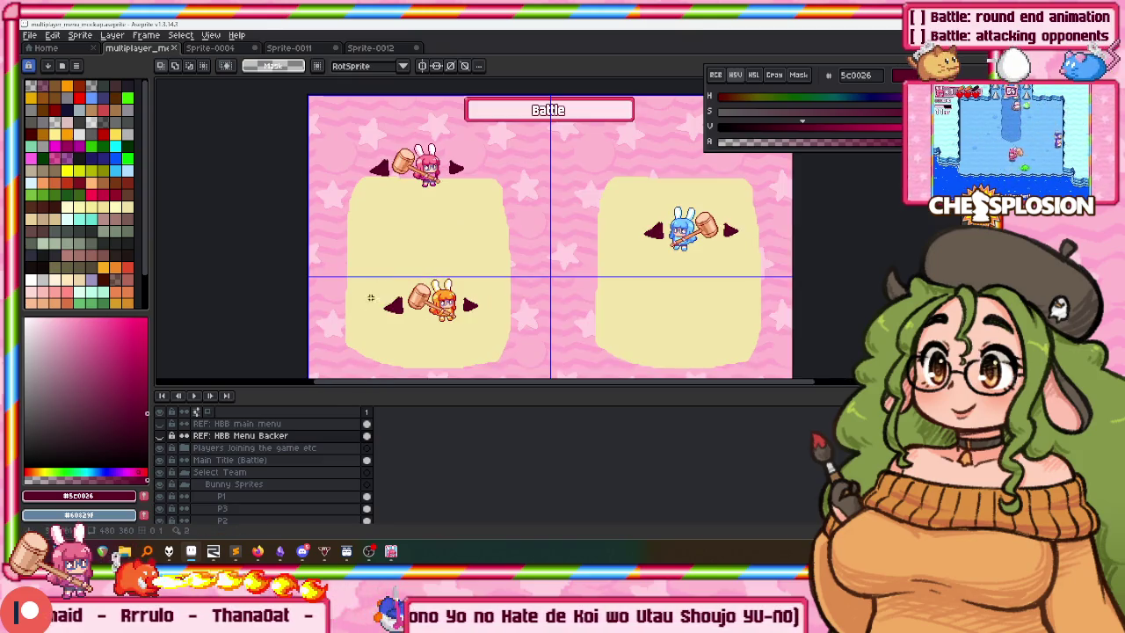
scroll(261, 474, "down", 3)
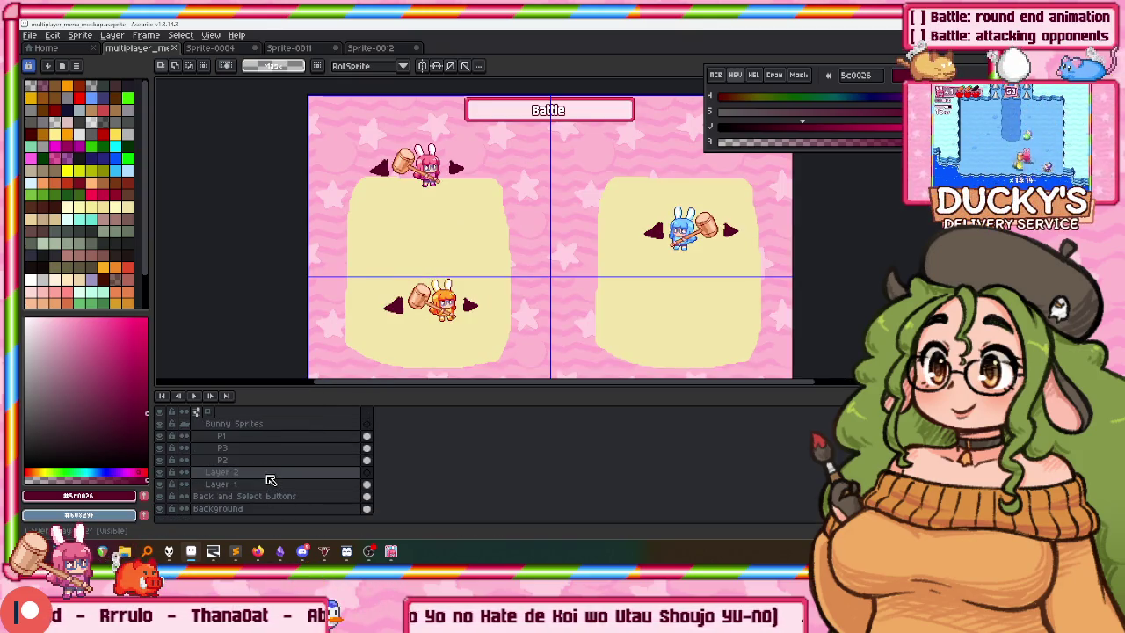
Rename Layer 2 to 'Backer'.
double_click(269, 476)
type("er")
key("Return")
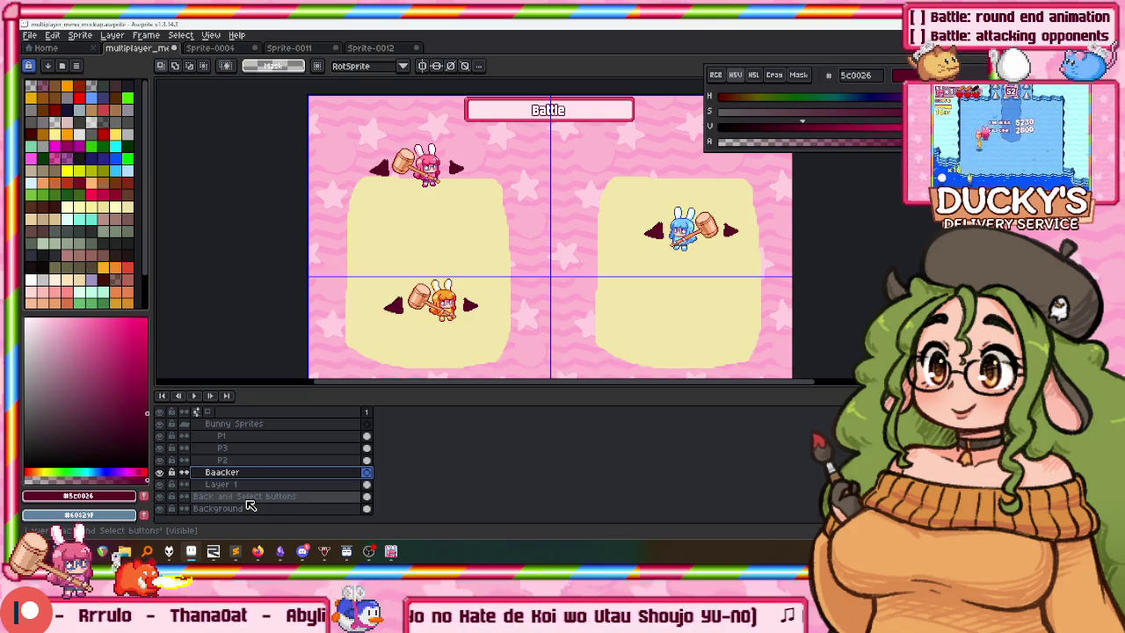
key("shift+p")
type("Backer")
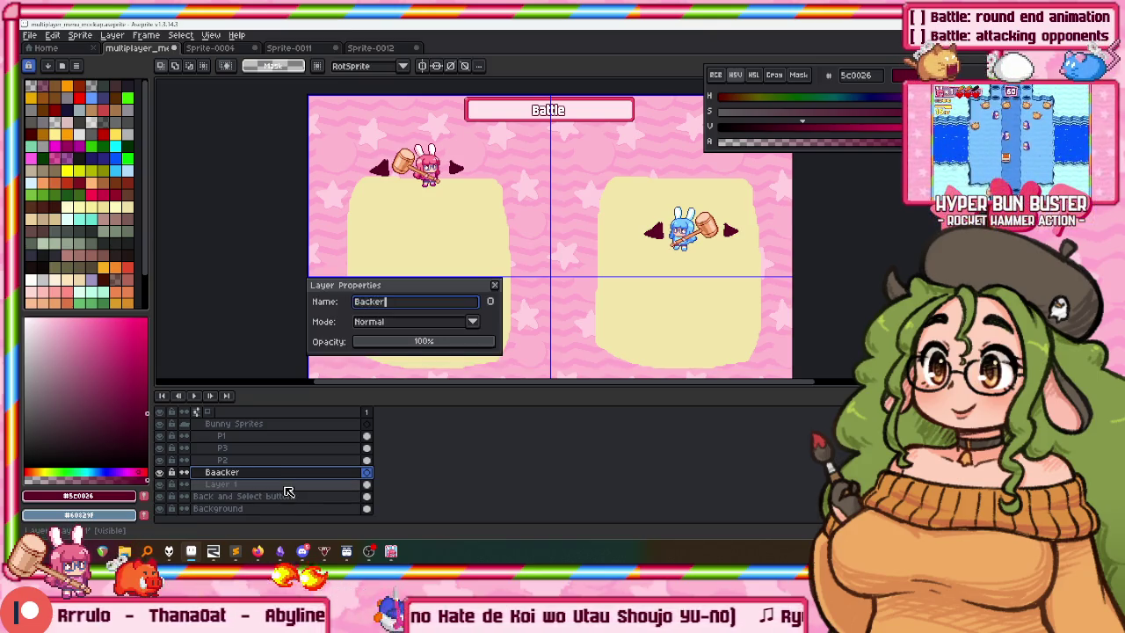
key("Return")
Paste the copied menu panel, move it left, then remove it again.
mouse_move(566, 165)
left_mouse_down()
mouse_move(502, 76)
mouse_move(527, 163)
mouse_move(497, 221)
mouse_move(458, 228)
left_mouse_up()
key("ctrl+v")
left_click_drag(627, 206, 384, 214)
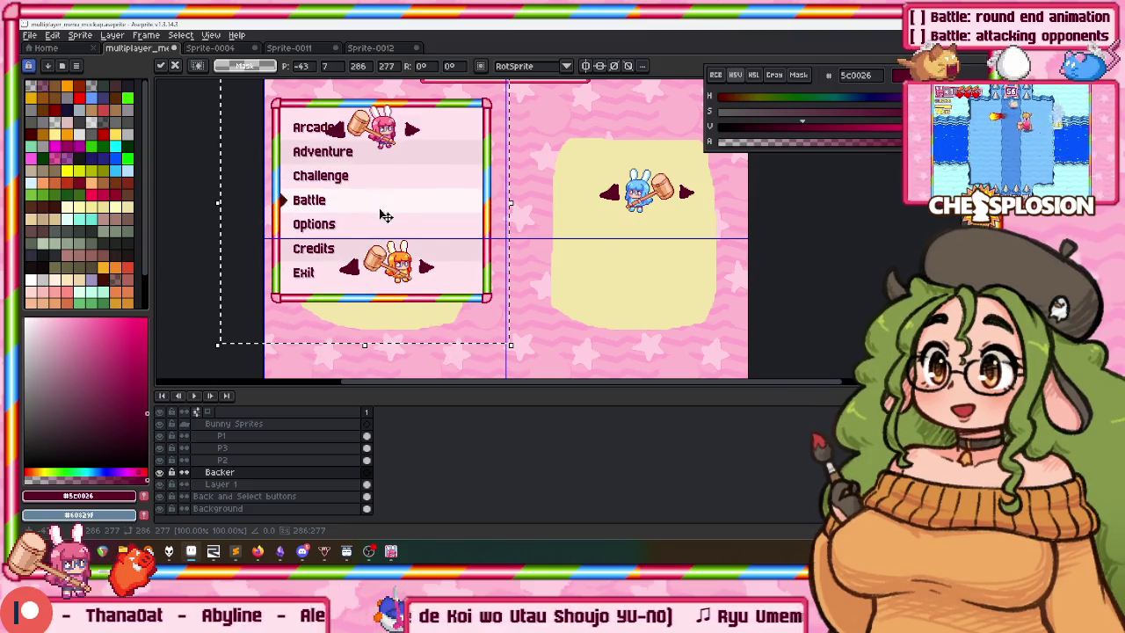
key("Escape")
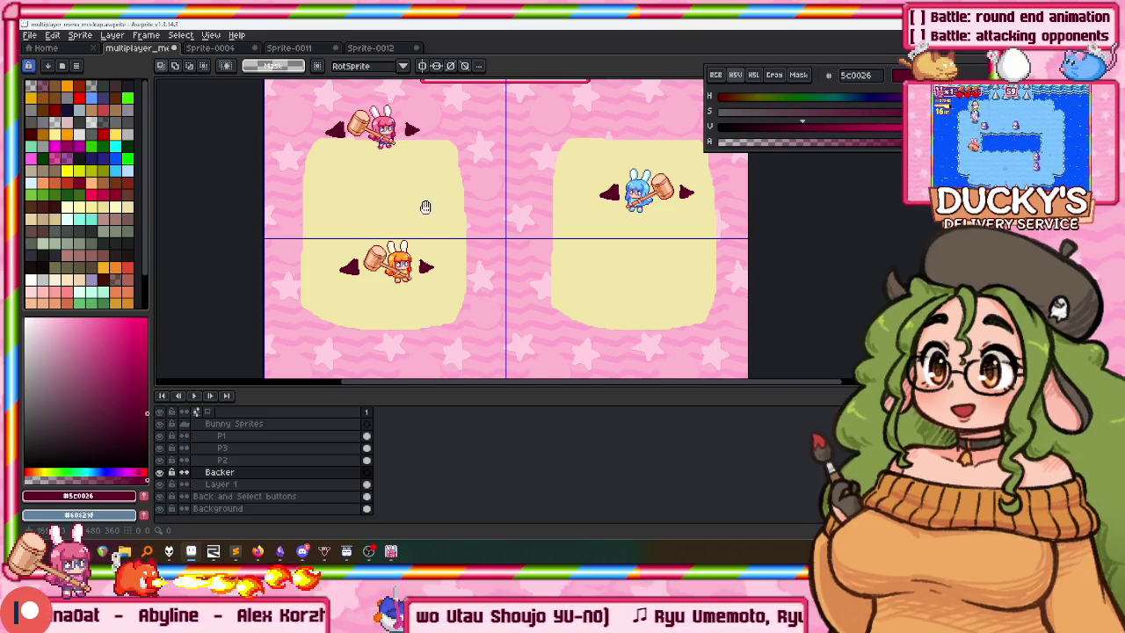
scroll(422, 210, "up", 1)
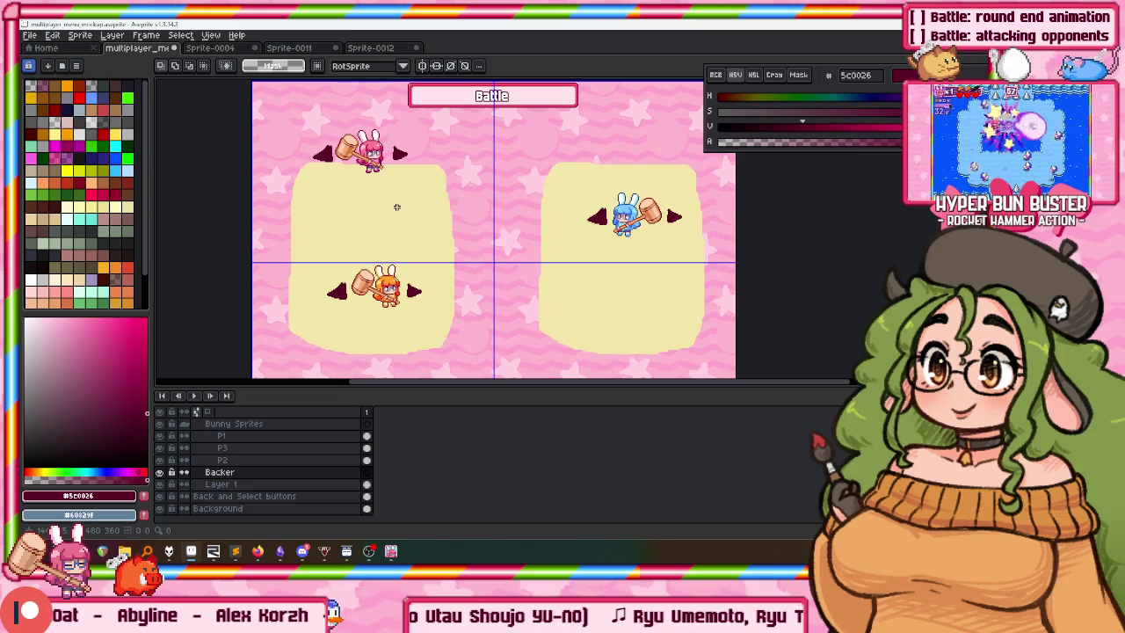
scroll(367, 294, "down", 2)
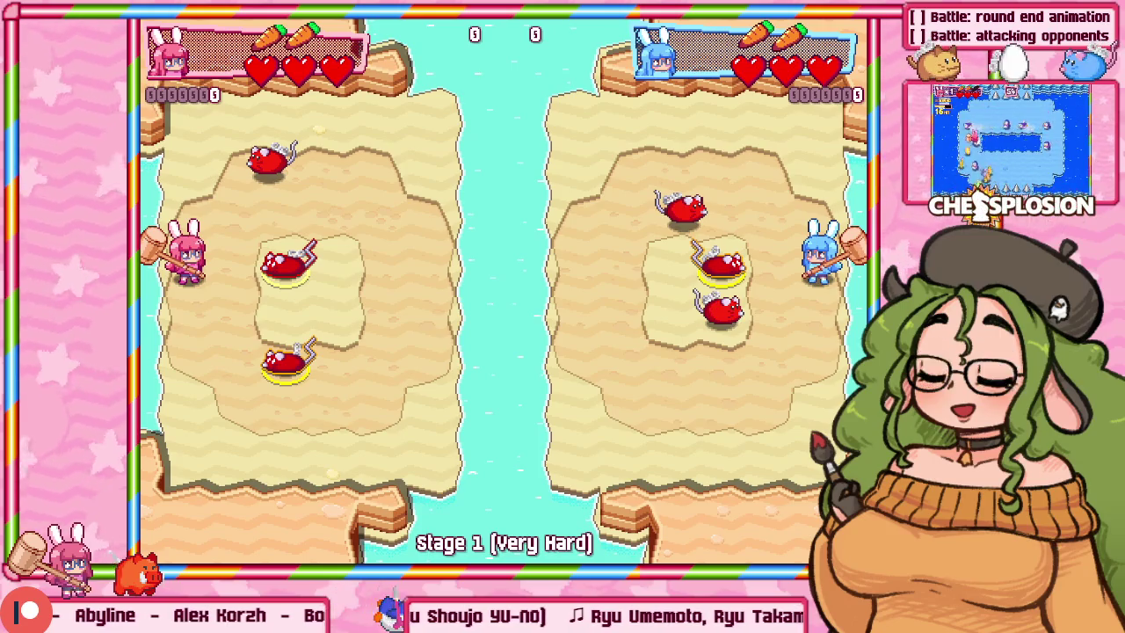
Show the game's debug panels, switch between Aseprite and the game, then bring Sublime Text forward.
key("grave")
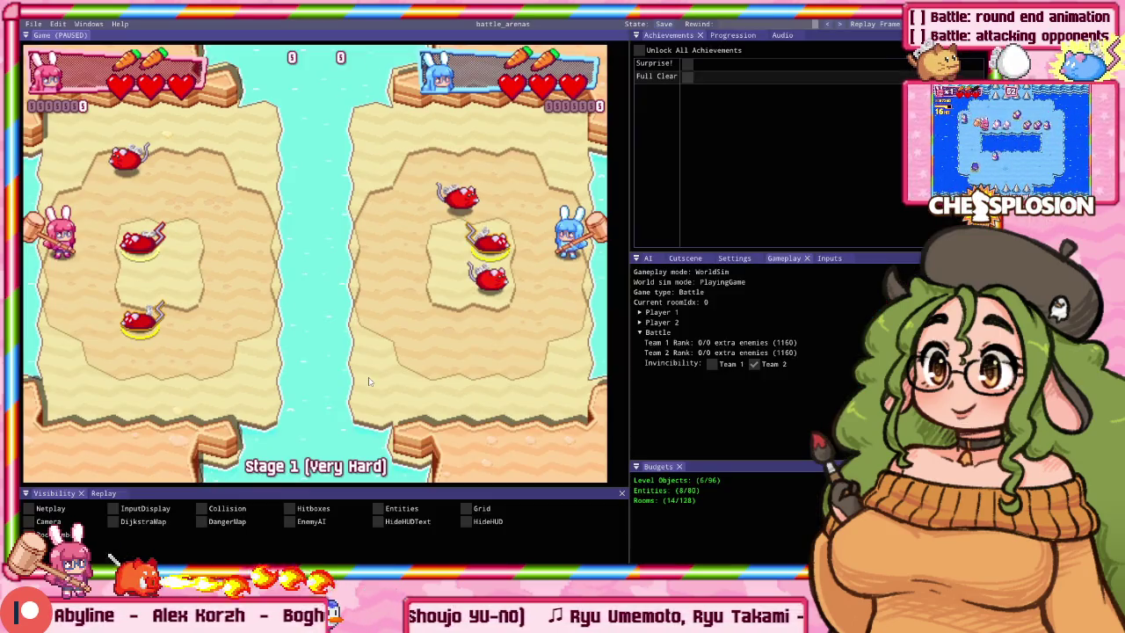
key("alt+Tab")
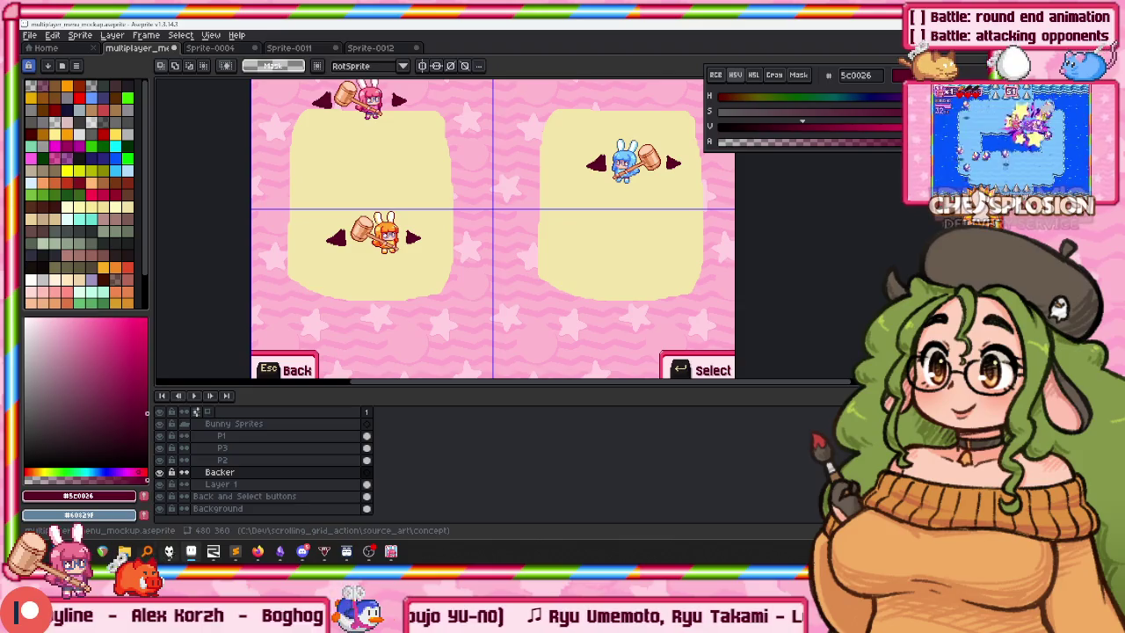
mouse_move(212, 551)
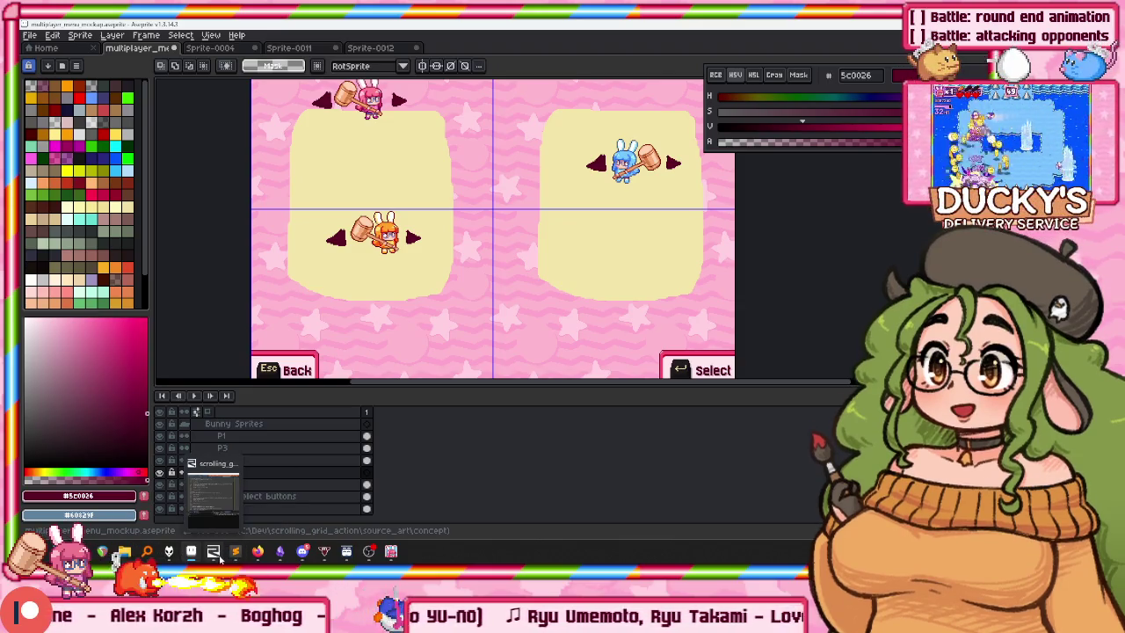
left_click(236, 551)
key("alt+Tab")
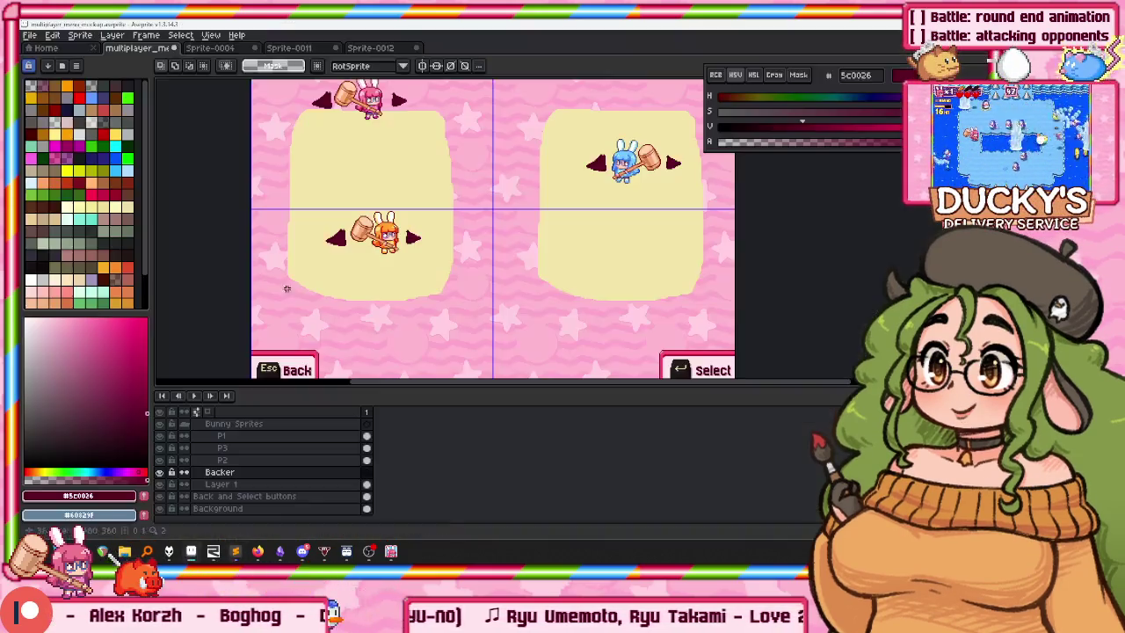
key("alt+Tab")
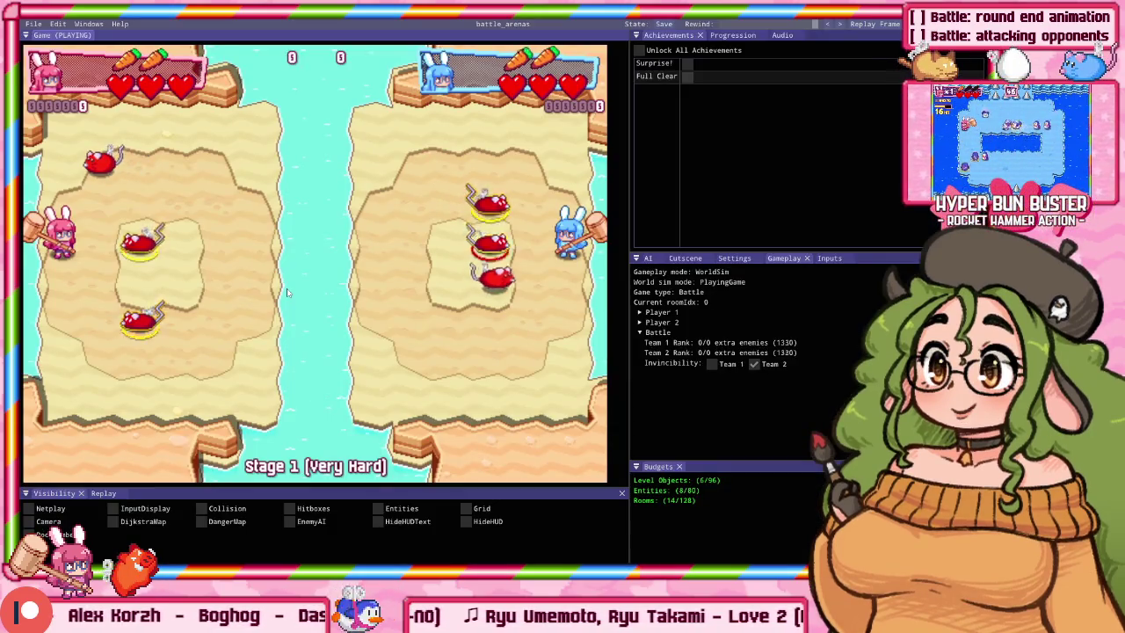
key("alt+Tab")
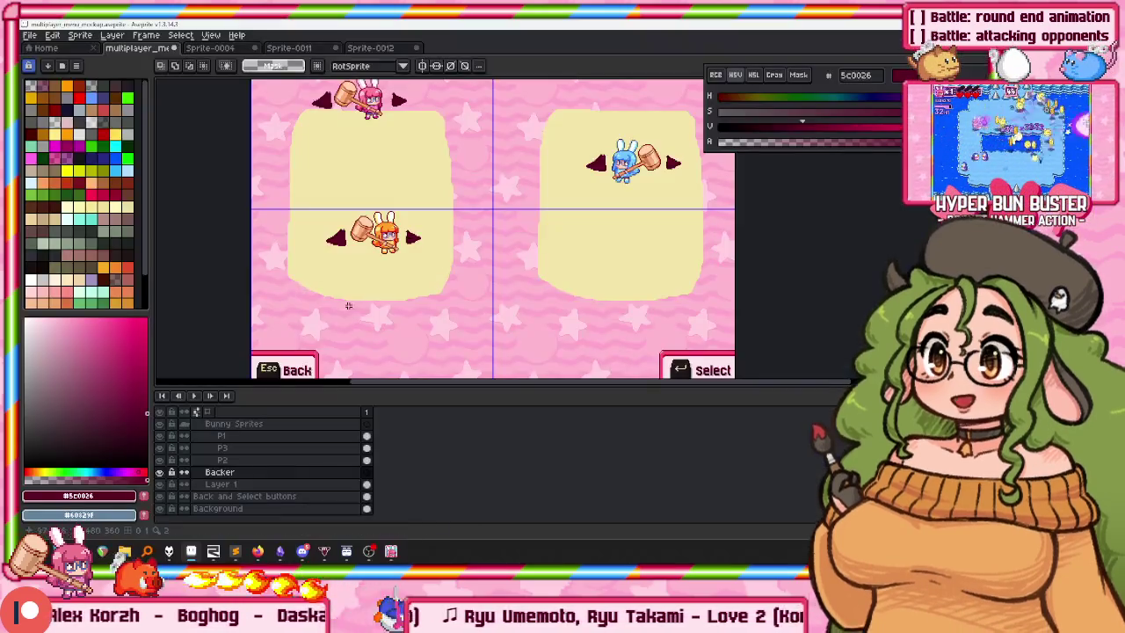
left_click(236, 551)
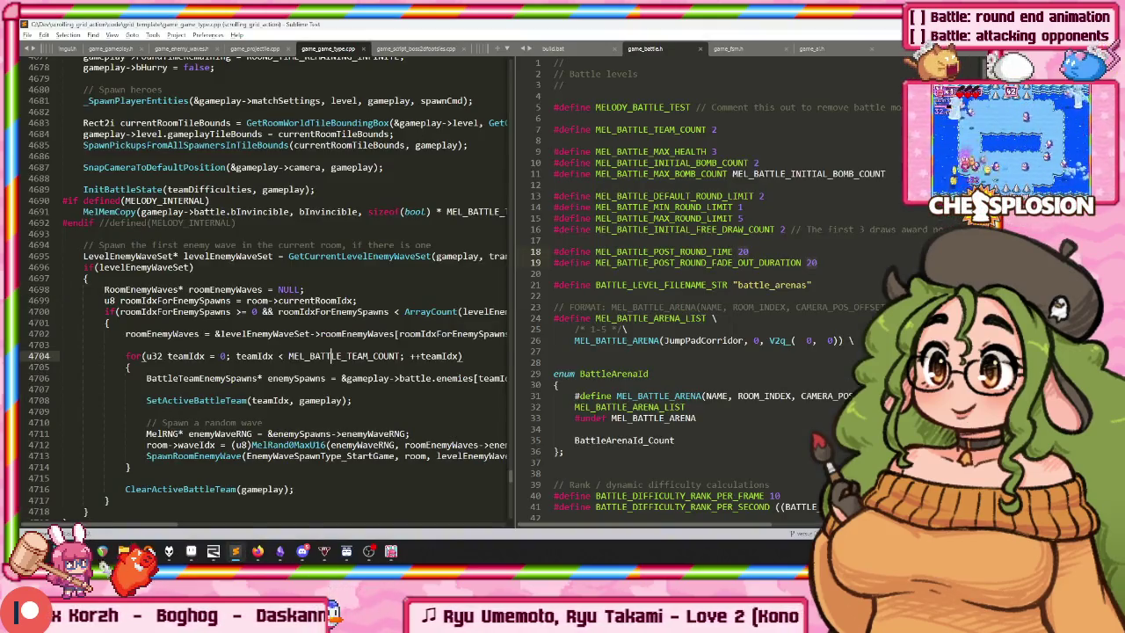
Search the project for RenderEntity and open its definition in game_entity.cpp.
key("ctrl+shift+f")
type("ren")
key("Return")
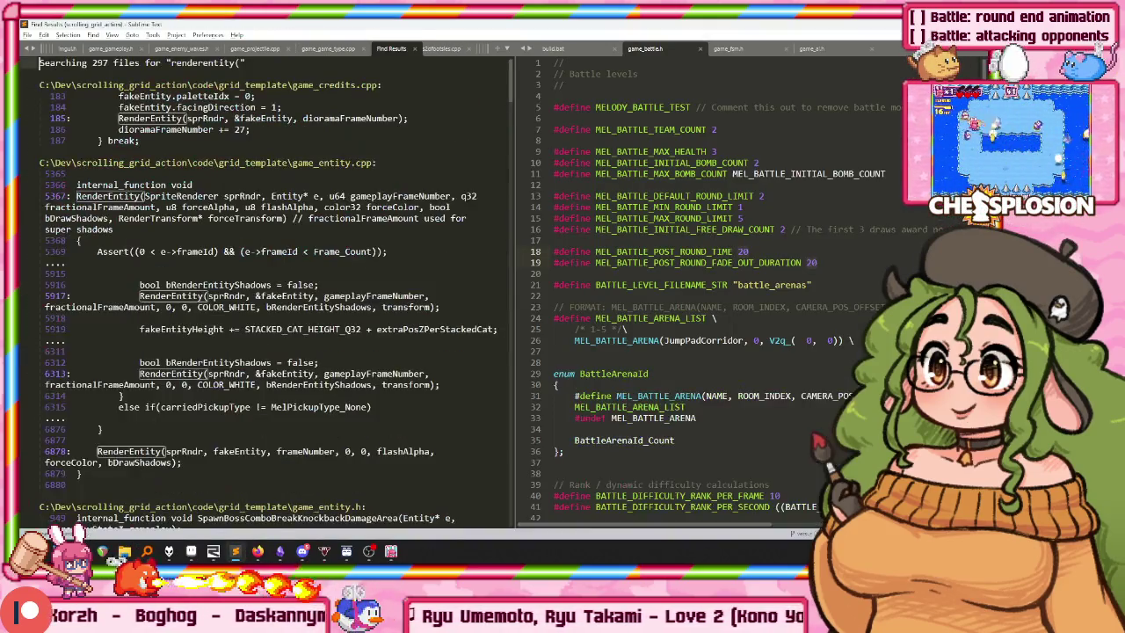
double_click(105, 196)
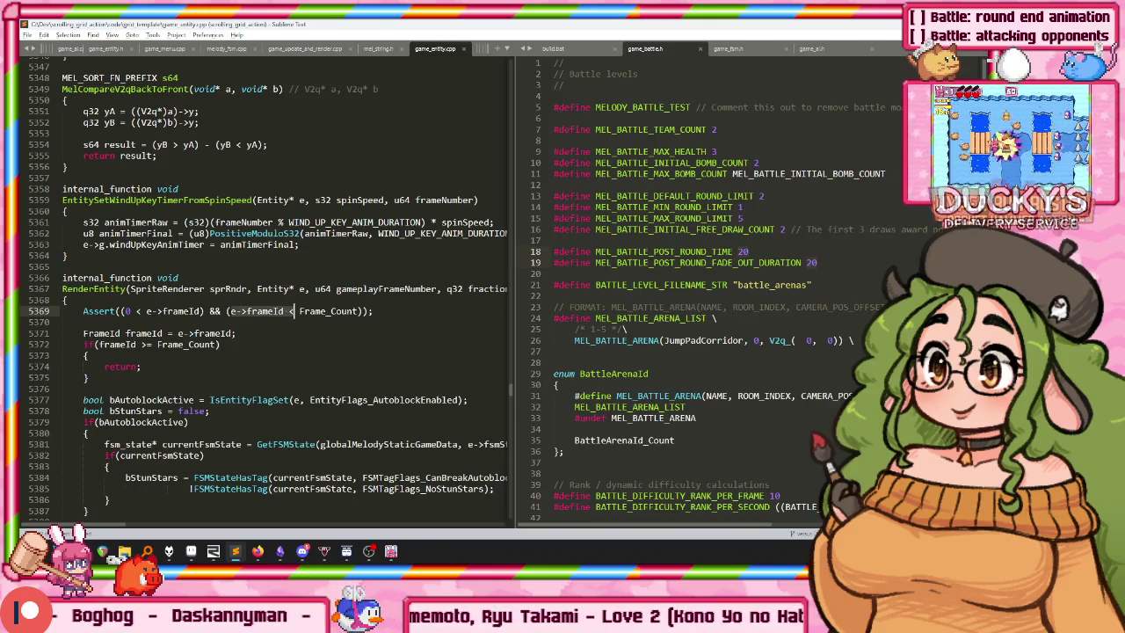
Insert 'frameId = Frame_Count;//DO NOT CHECK IN' above the frame check and rebuild the game.
key("Down")
key("ctrl+shift+Return")
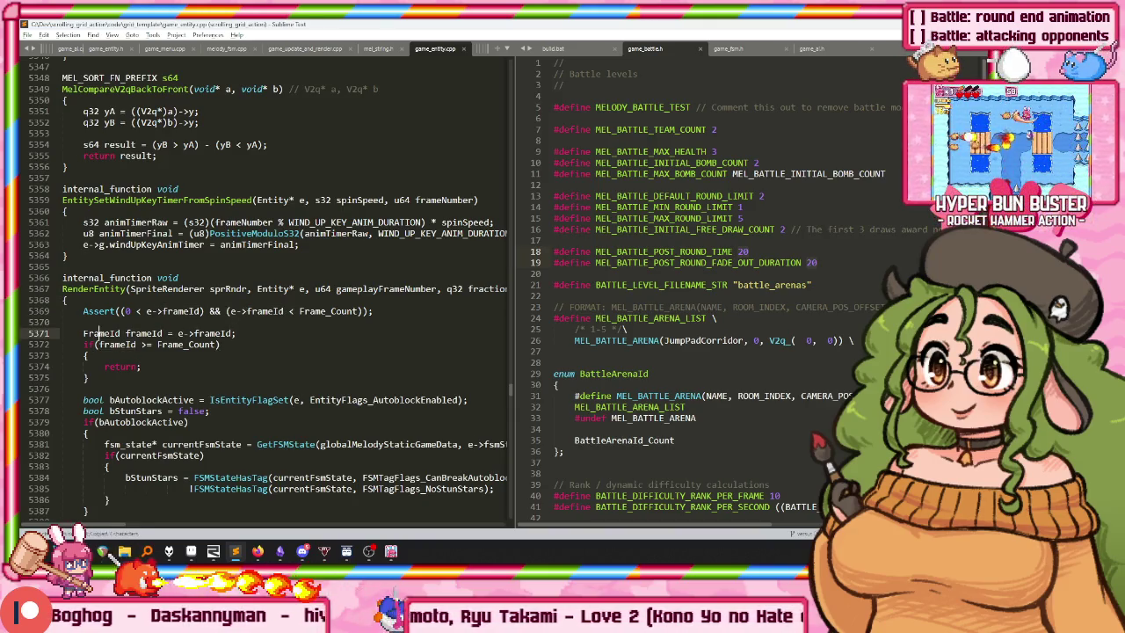
type("frameId = Frame_C")
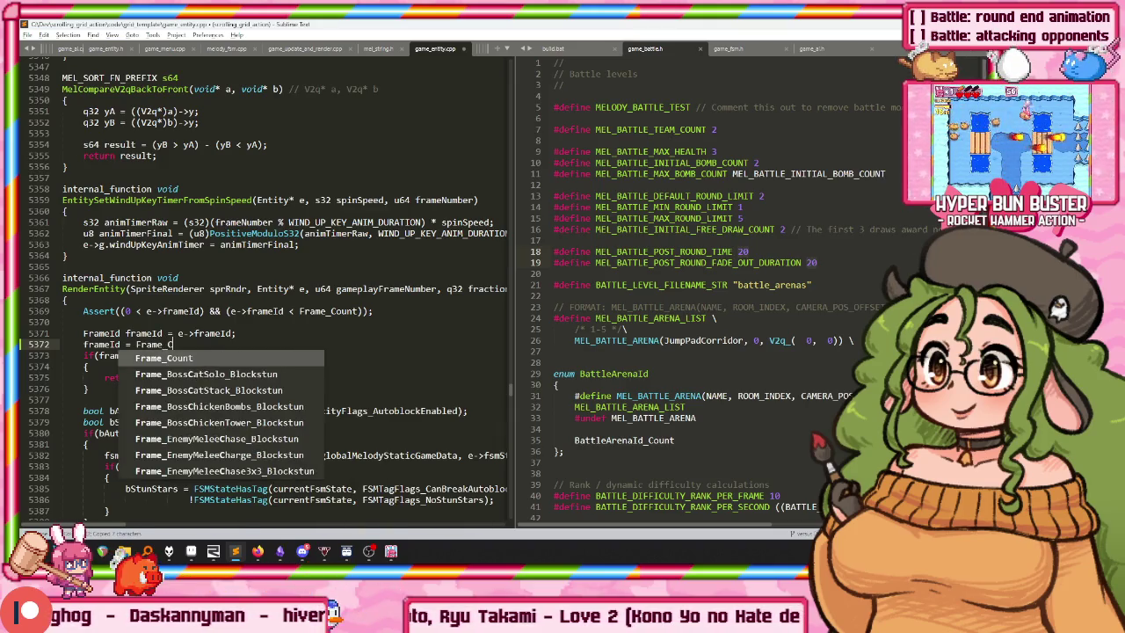
type("ount;//DO NOT CHECK I")
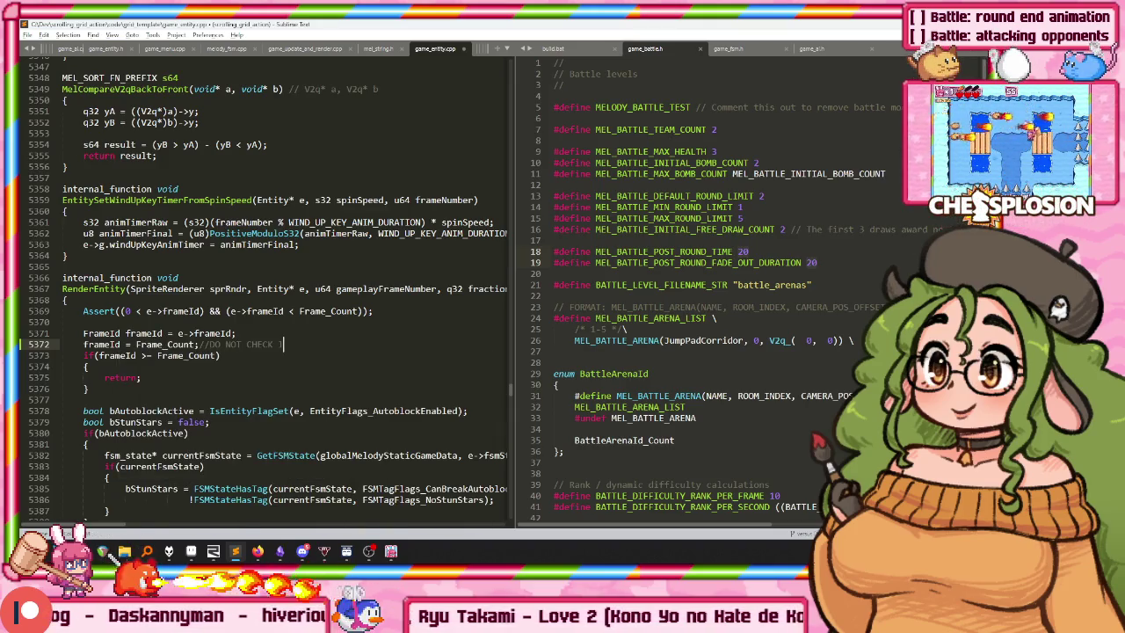
key("ctrl+b")
key("alt+Tab")
key("alt+Tab")
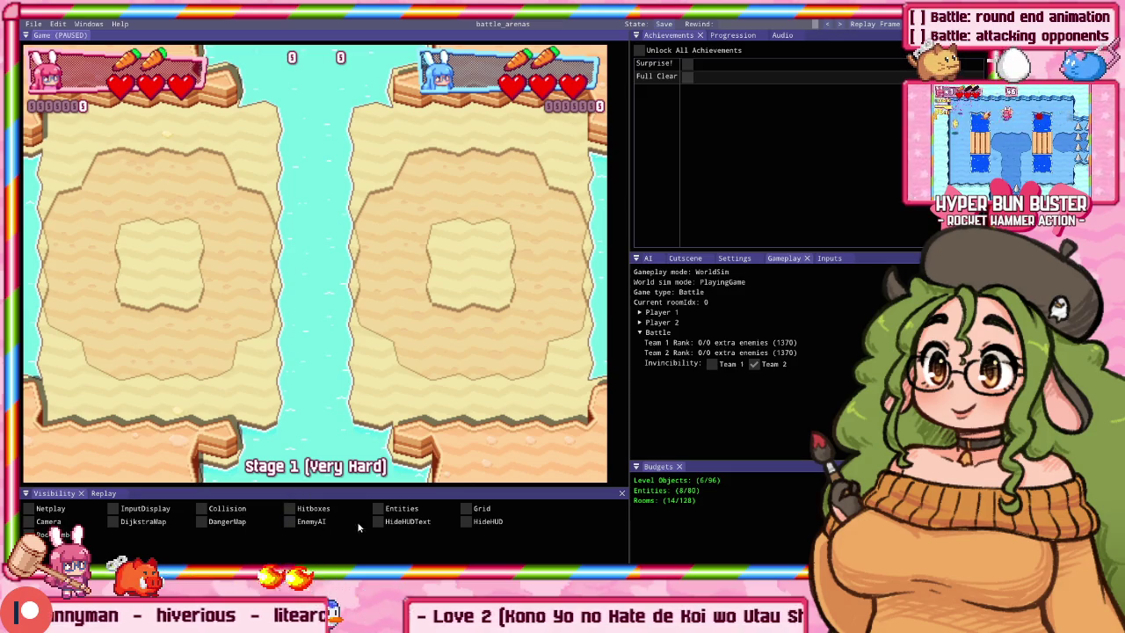
Tick HideHUD to clear both arenas, then return to the Aseprite mockup.
left_click(466, 521)
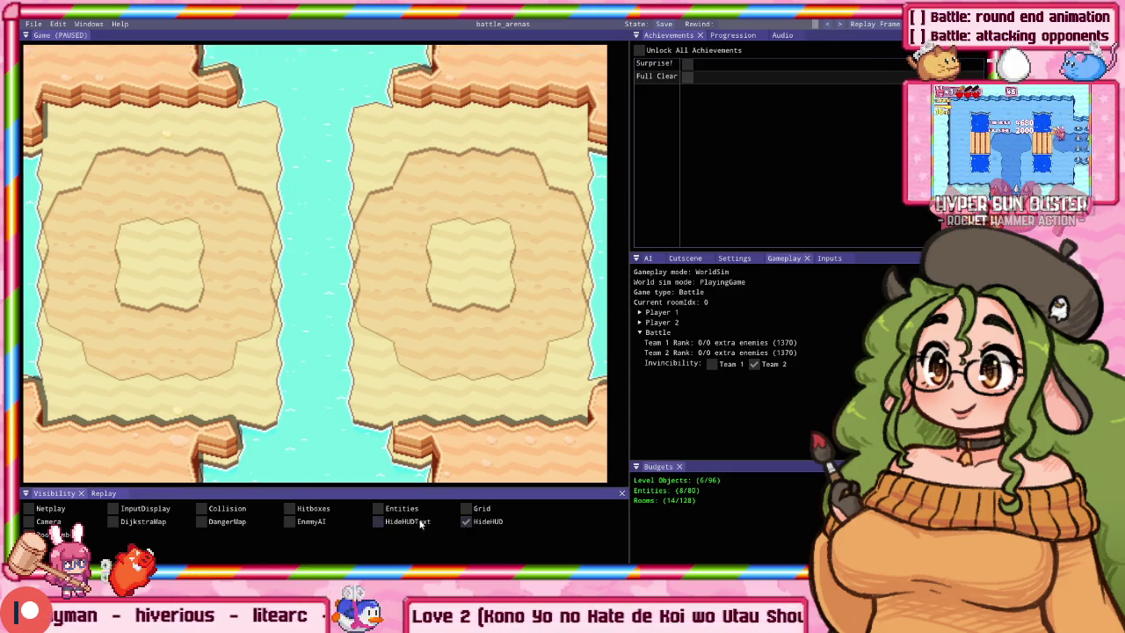
key("alt+Tab")
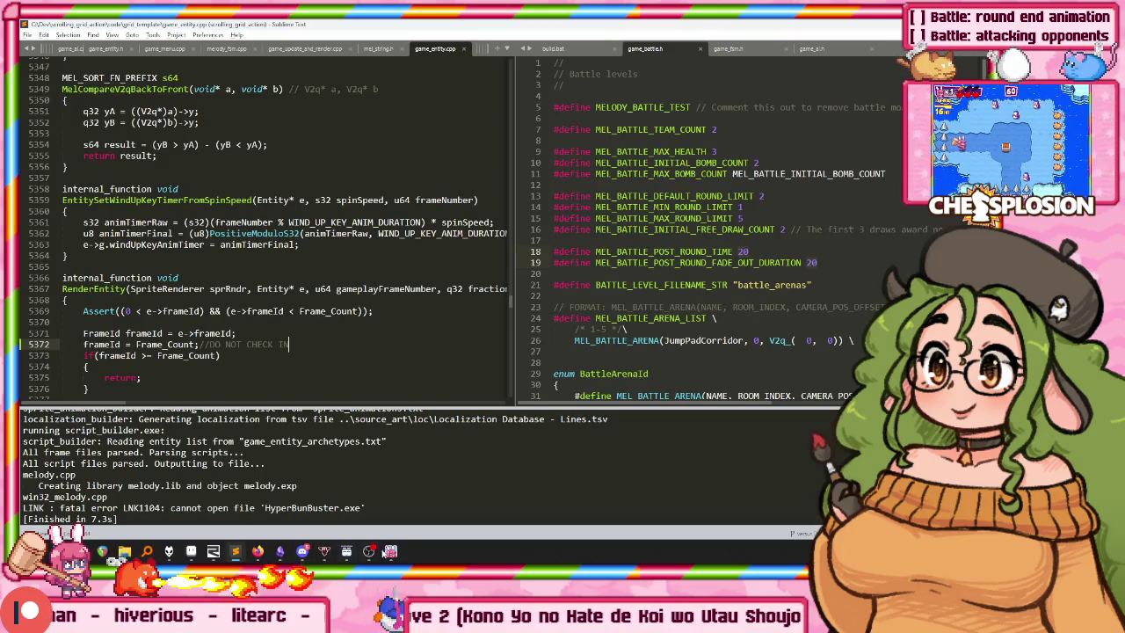
left_click(192, 552)
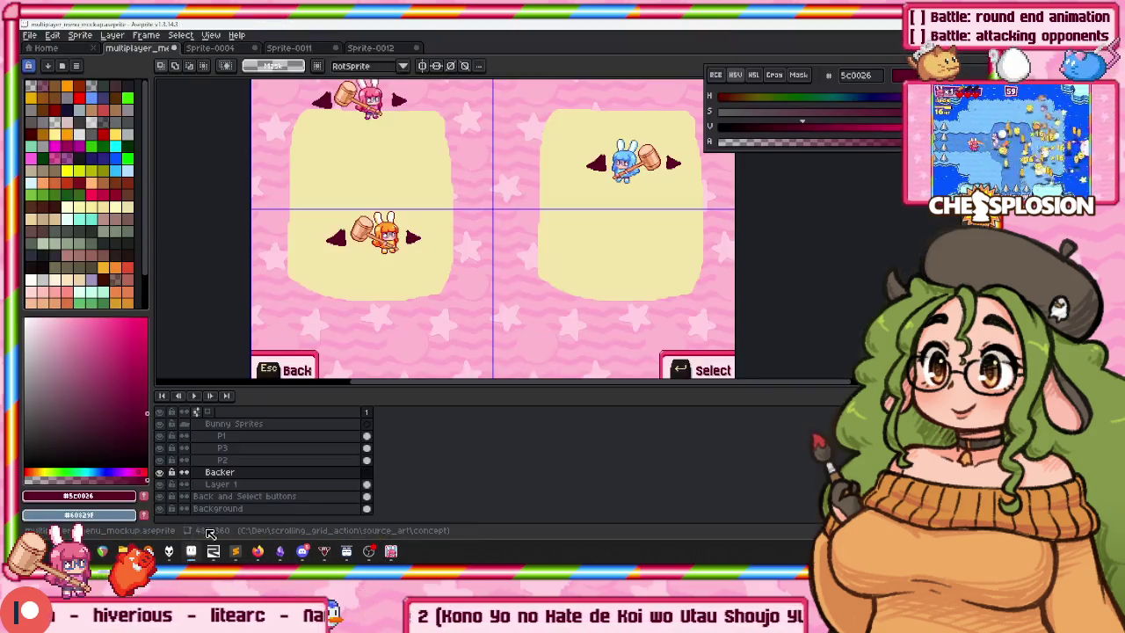
Rename Layer 1 to 'Stage'.
left_click(257, 472)
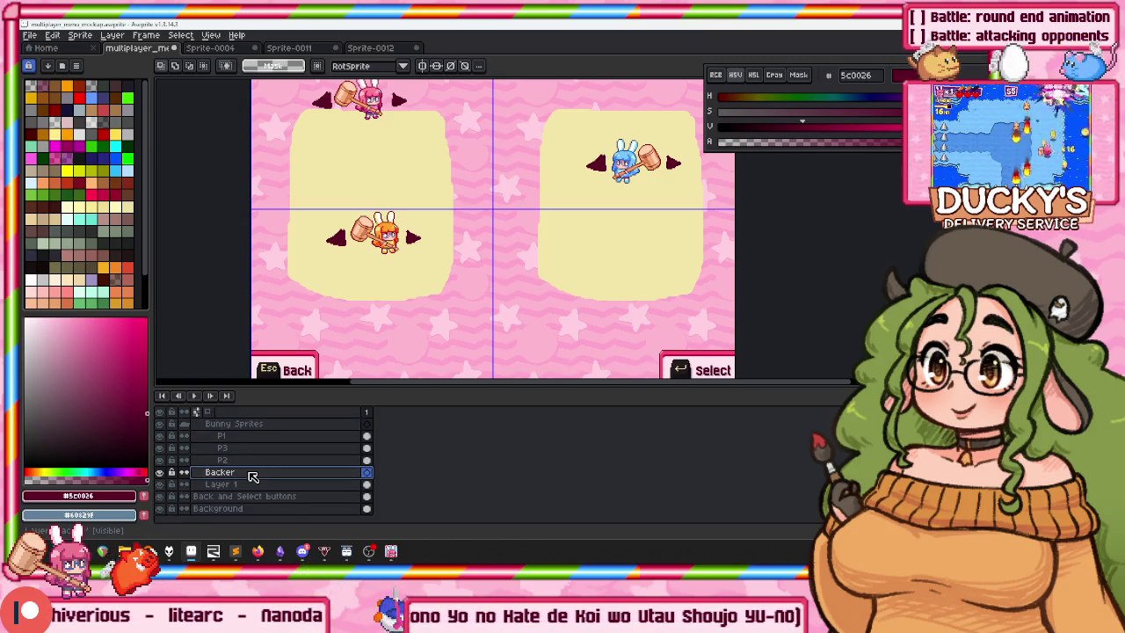
double_click(222, 484)
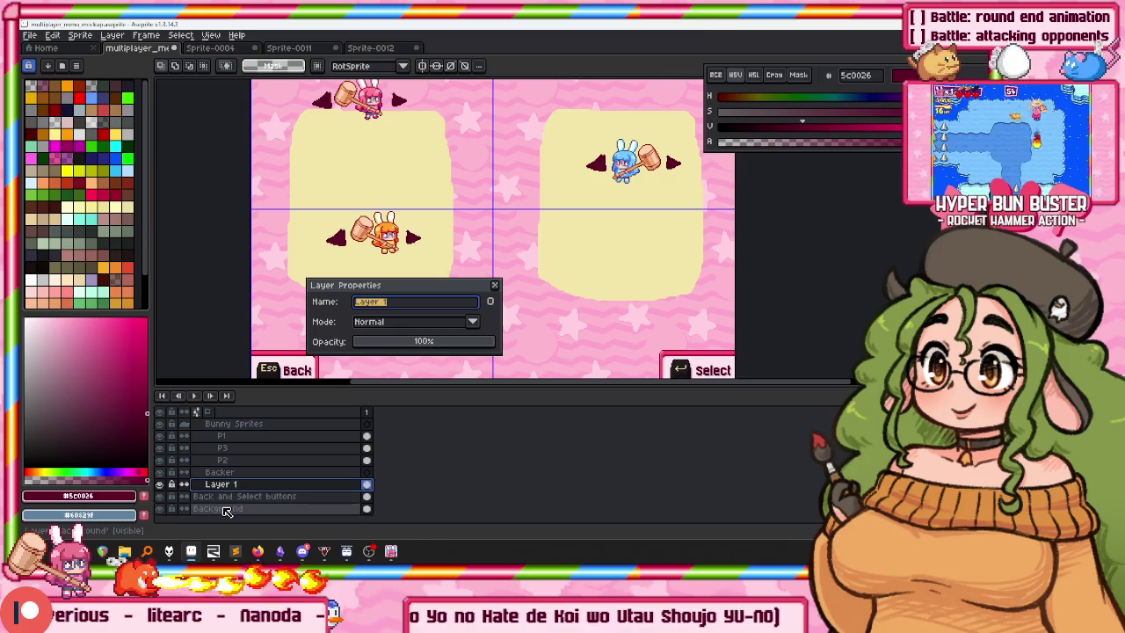
type("Stage")
key("Return")
Paste the HUD-free arena screenshot onto Stage and shift it 80 px left.
key("ctrl+v")
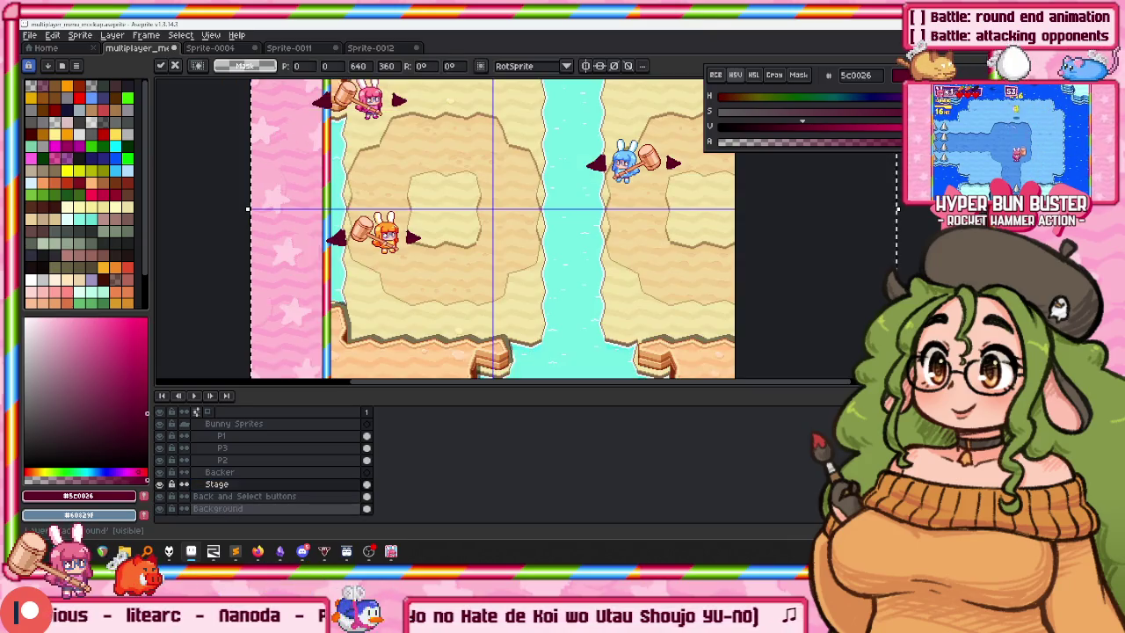
key("minus")
scroll(502, 156, "up", 5)
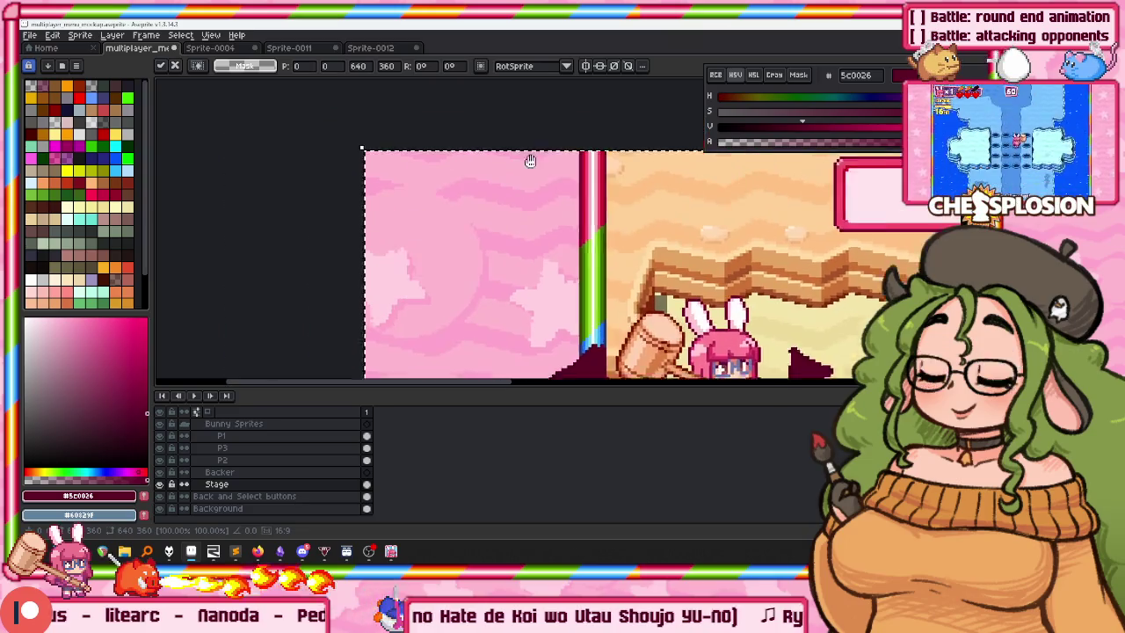
left_click_drag(402, 156, 531, 221)
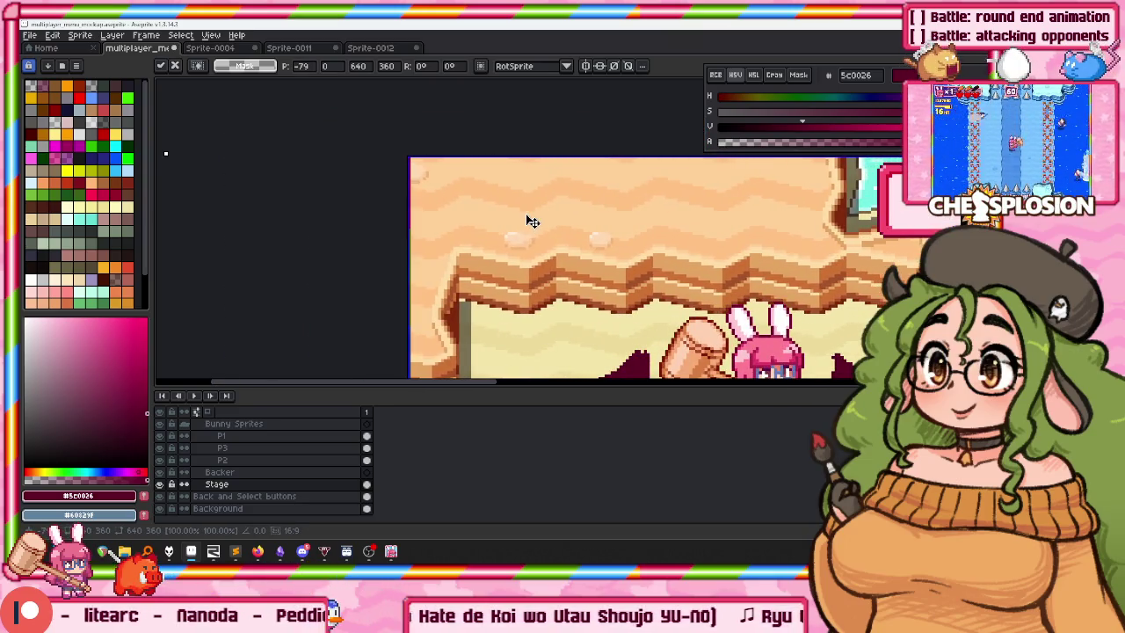
scroll(528, 220, "down", 3)
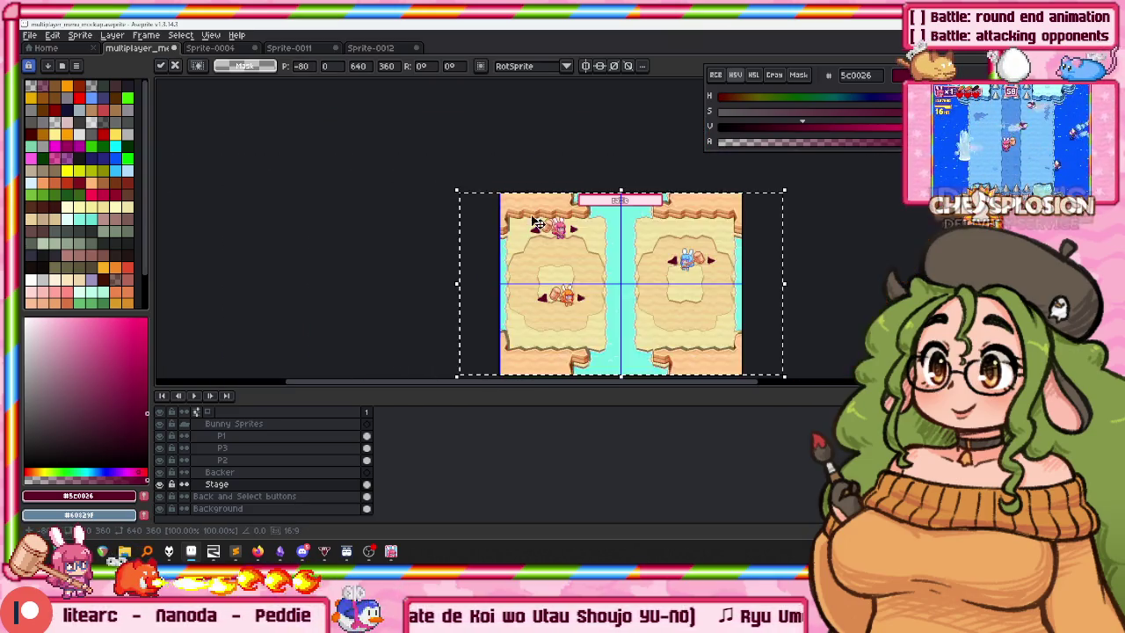
scroll(463, 138, "up", 1)
scroll(463, 138, "up", 1)
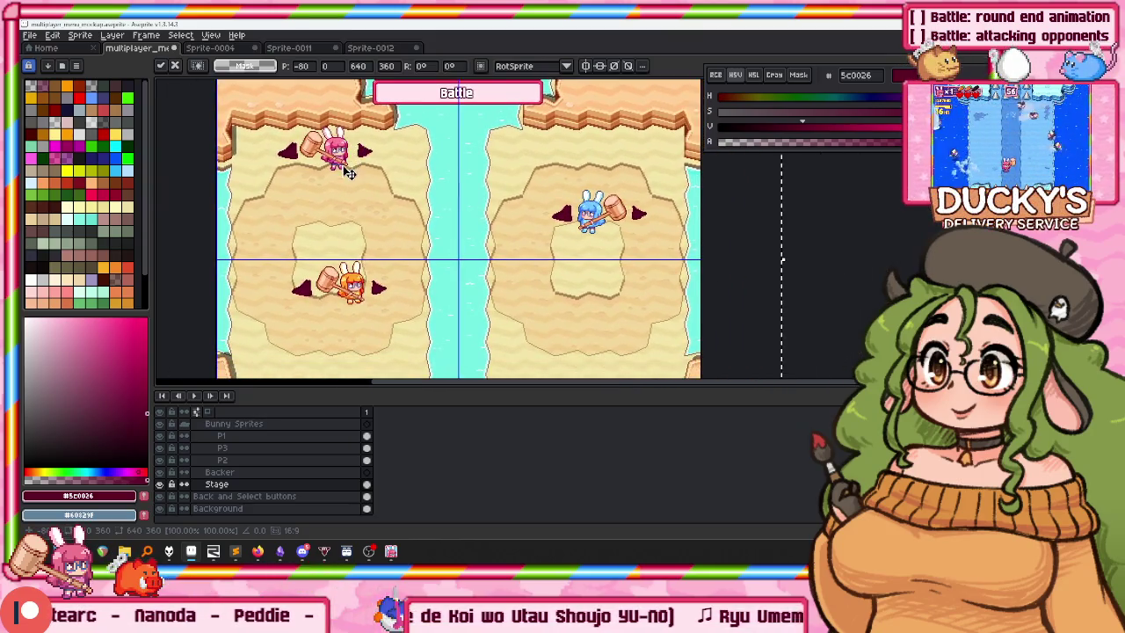
left_click_drag(463, 138, 365, 110)
scroll(290, 442, "up", 1)
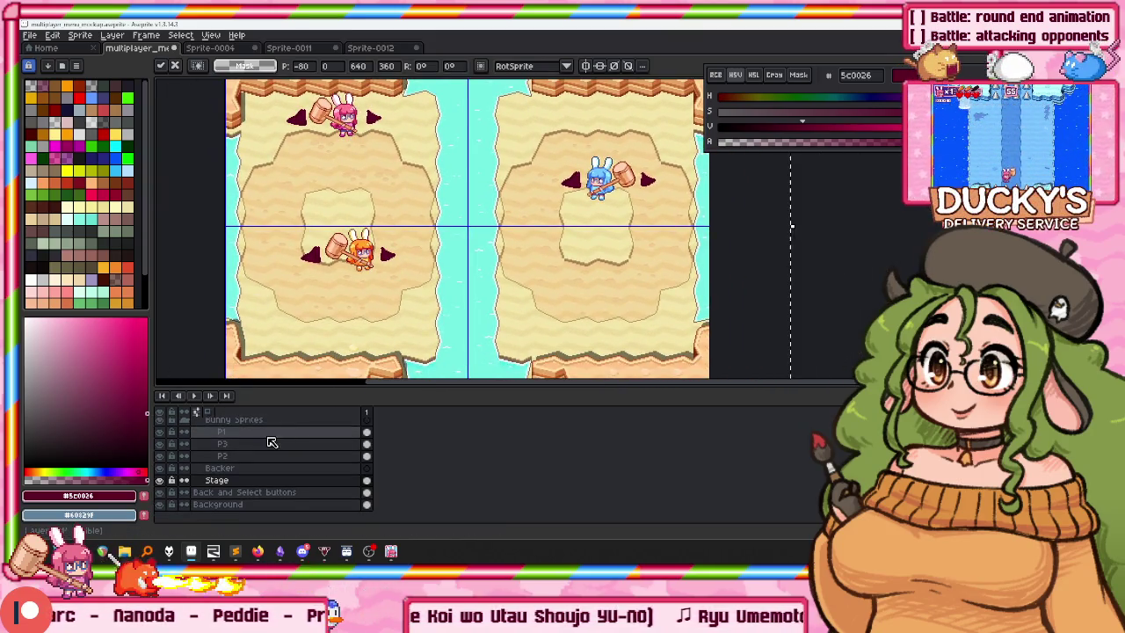
Reposition the pink P1 bunny and its arrows with the Move tool, undoing the final move.
left_click(269, 447)
key("v")
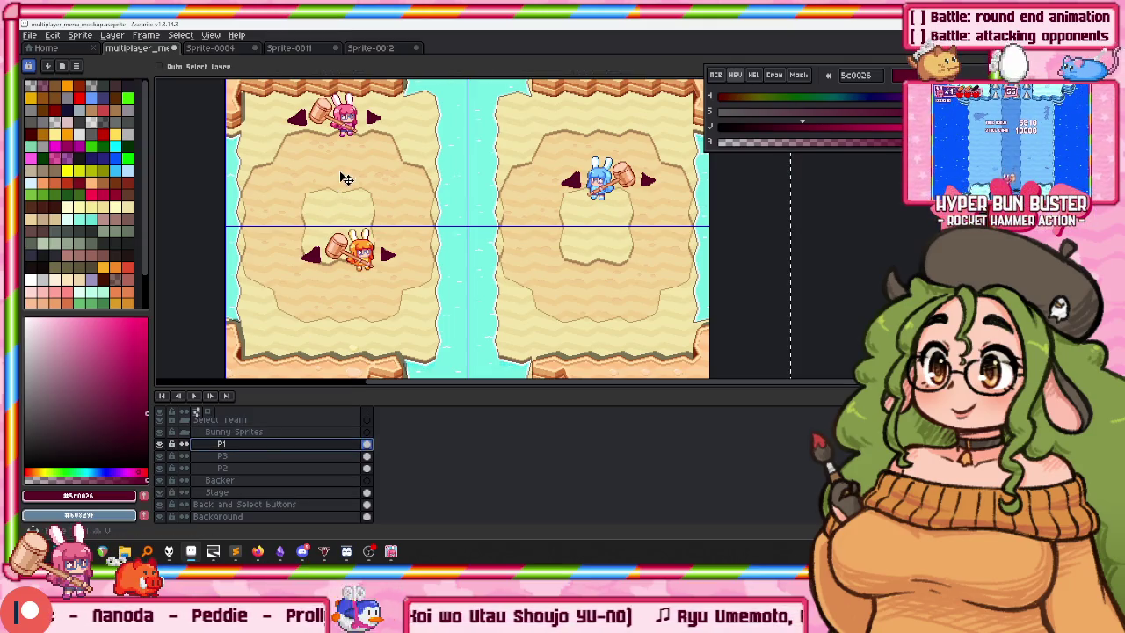
left_click_drag(365, 134, 369, 150)
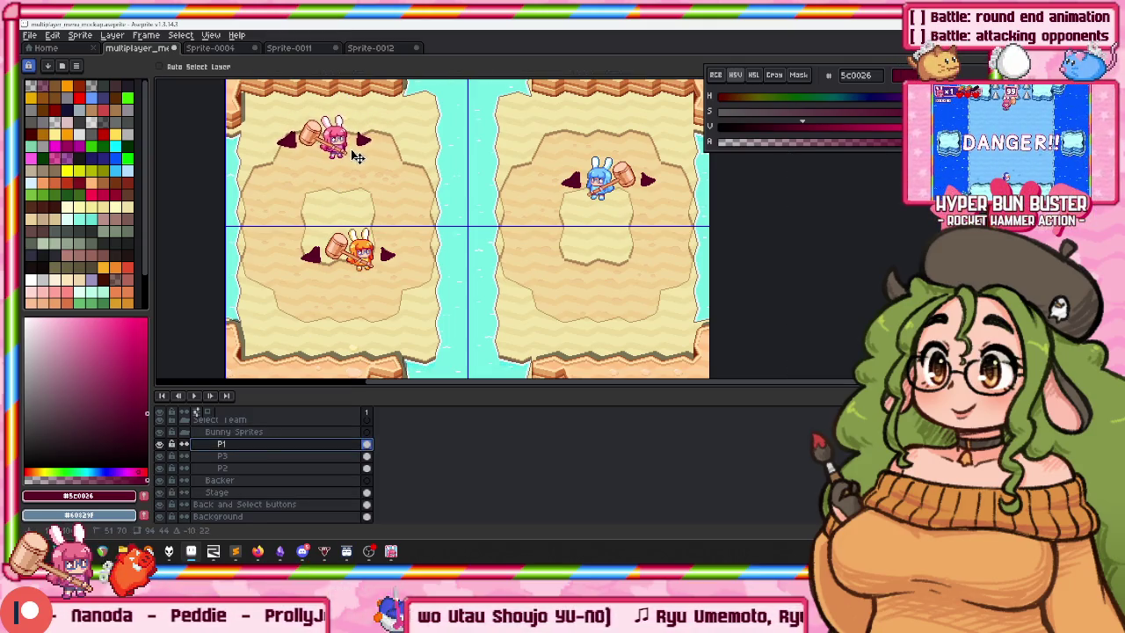
scroll(351, 151, "up", 1)
scroll(369, 174, "down", 1)
left_click_drag(369, 174, 388, 176)
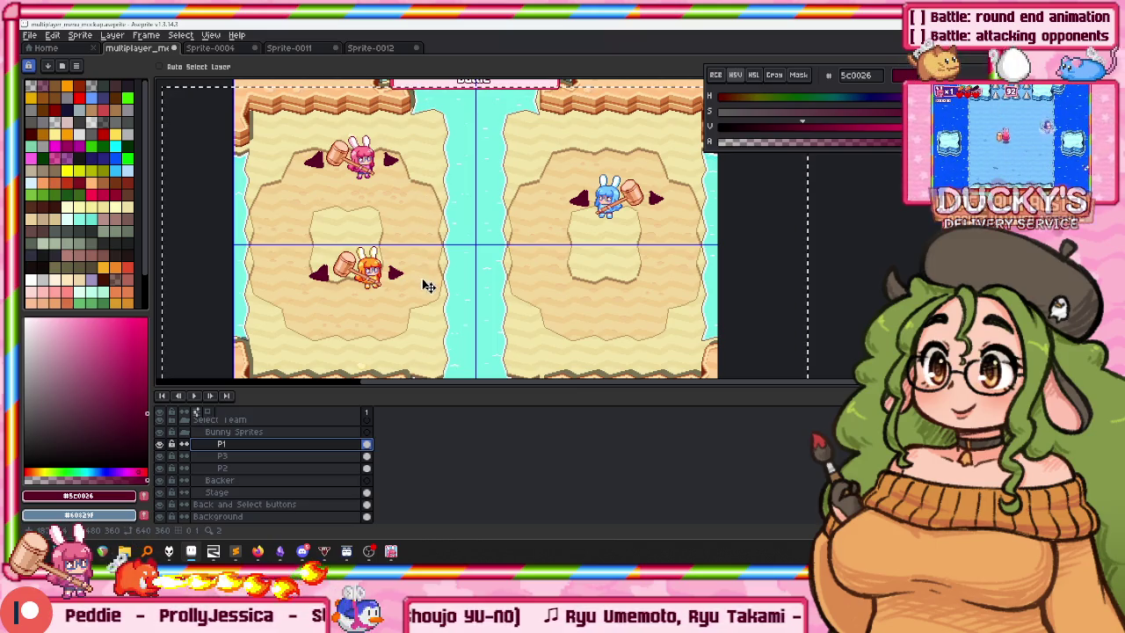
left_click_drag(363, 165, 347, 154)
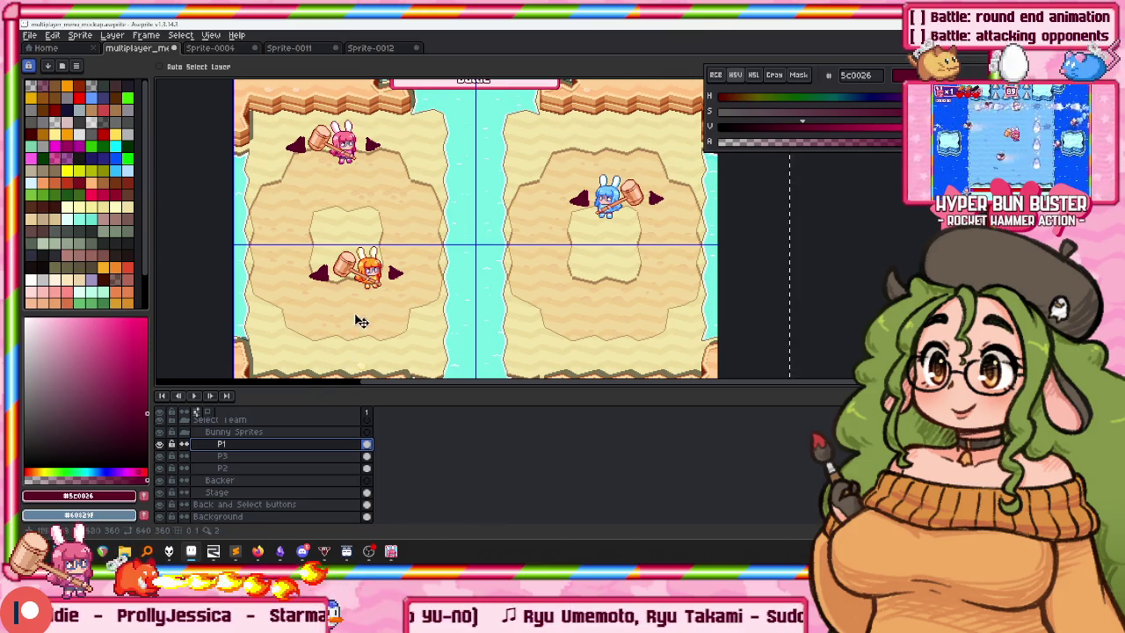
key("ctrl+z")
scroll(376, 194, "down", 1)
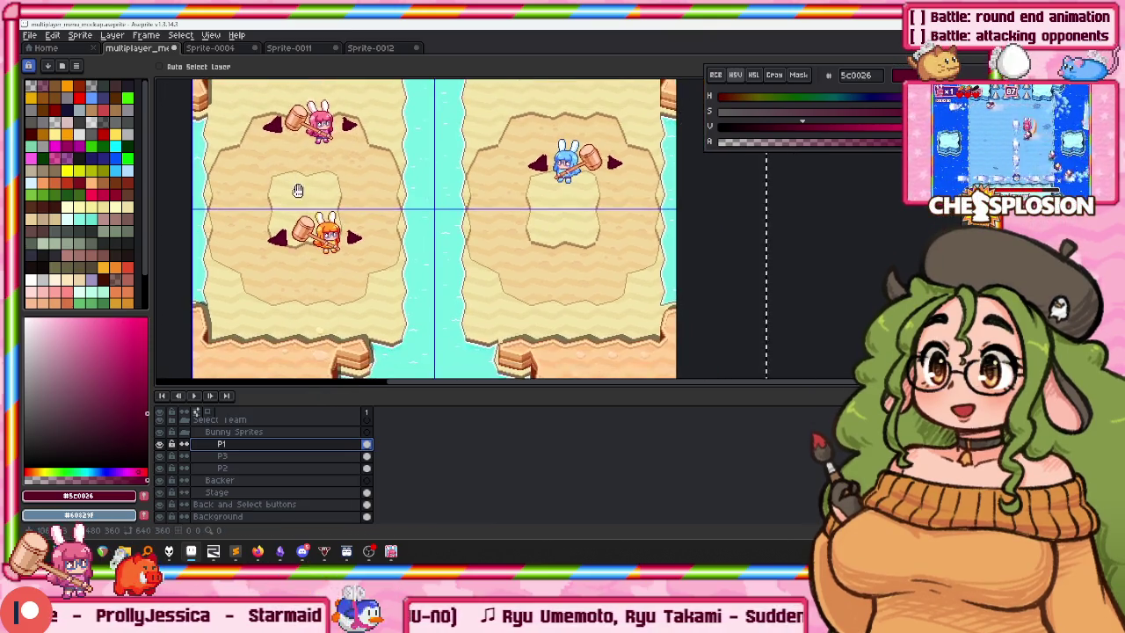
scroll(290, 372, "down", 1)
left_click(224, 465)
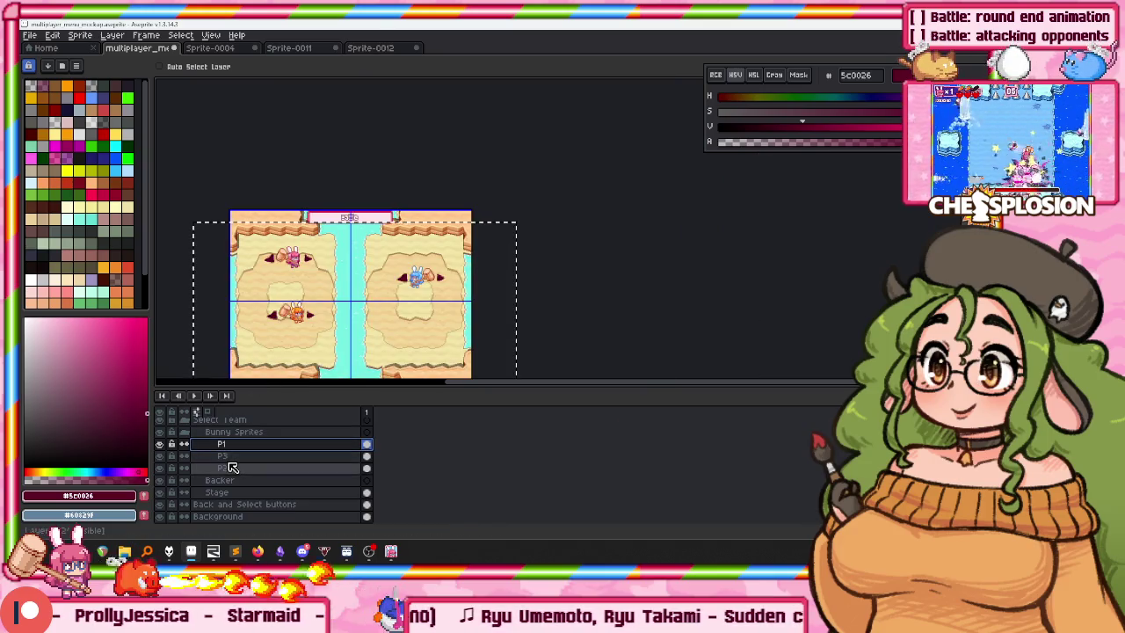
Rename the third bunny layer to 'P2' and place it above P3.
double_click(224, 467)
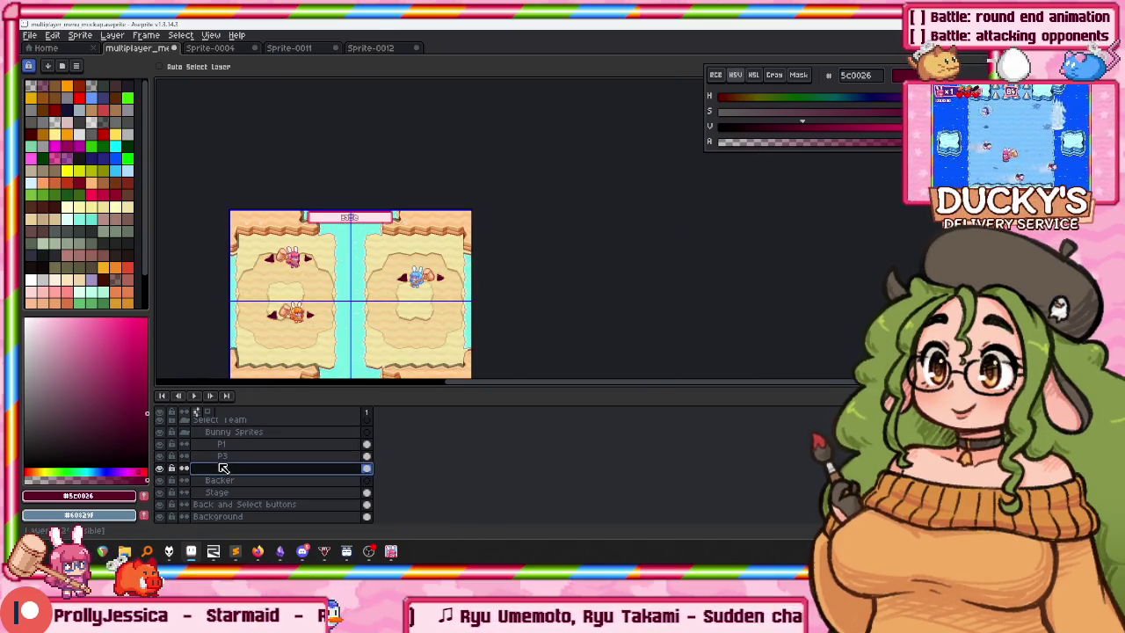
type("P2")
key("Return")
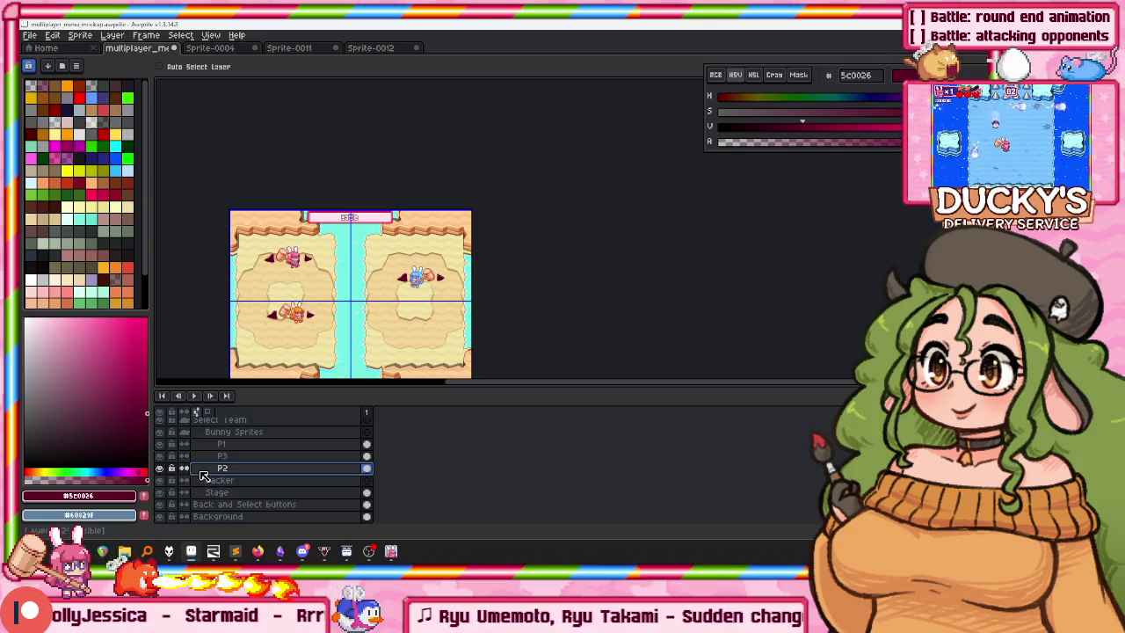
left_click_drag(213, 468, 218, 456)
Move the blue P2 bunny right onto the central platform and nudge the orange P3 bunny down-left.
scroll(383, 264, "down", 1)
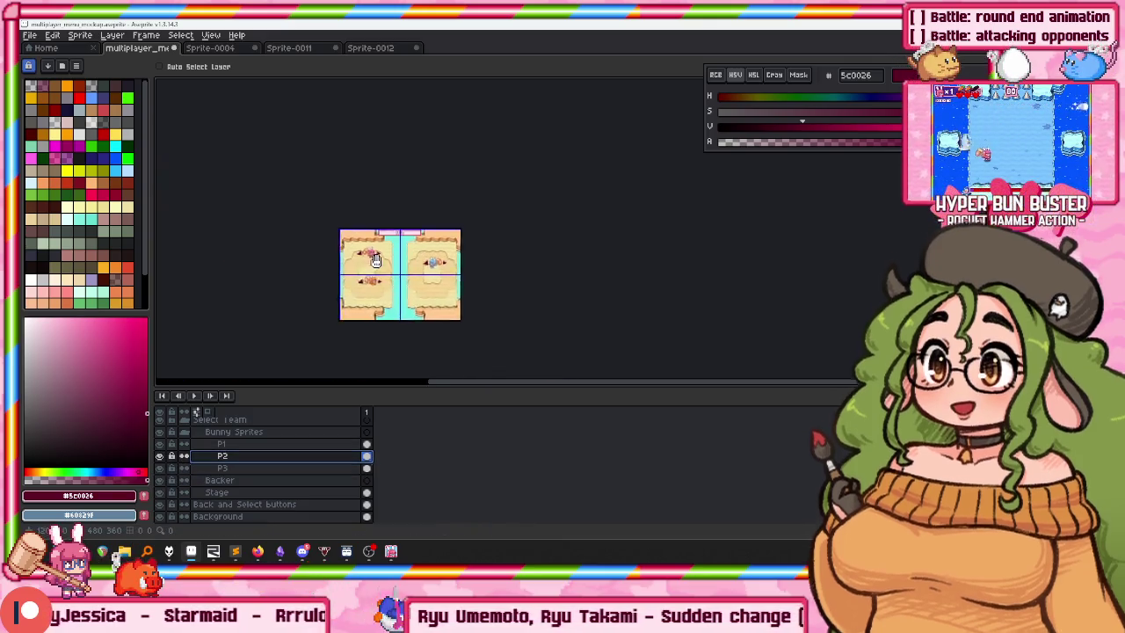
scroll(409, 215, "up", 2)
left_click(425, 198)
scroll(424, 198, "up", 2)
scroll(425, 197, "down", 2)
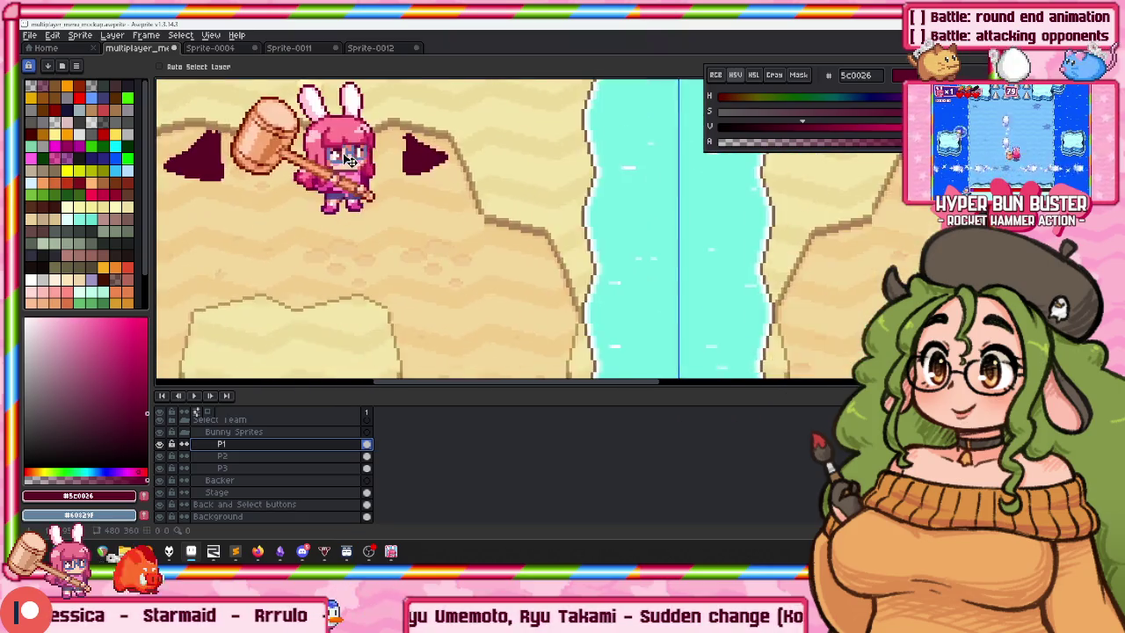
scroll(434, 214, "down", 1)
left_click(250, 455)
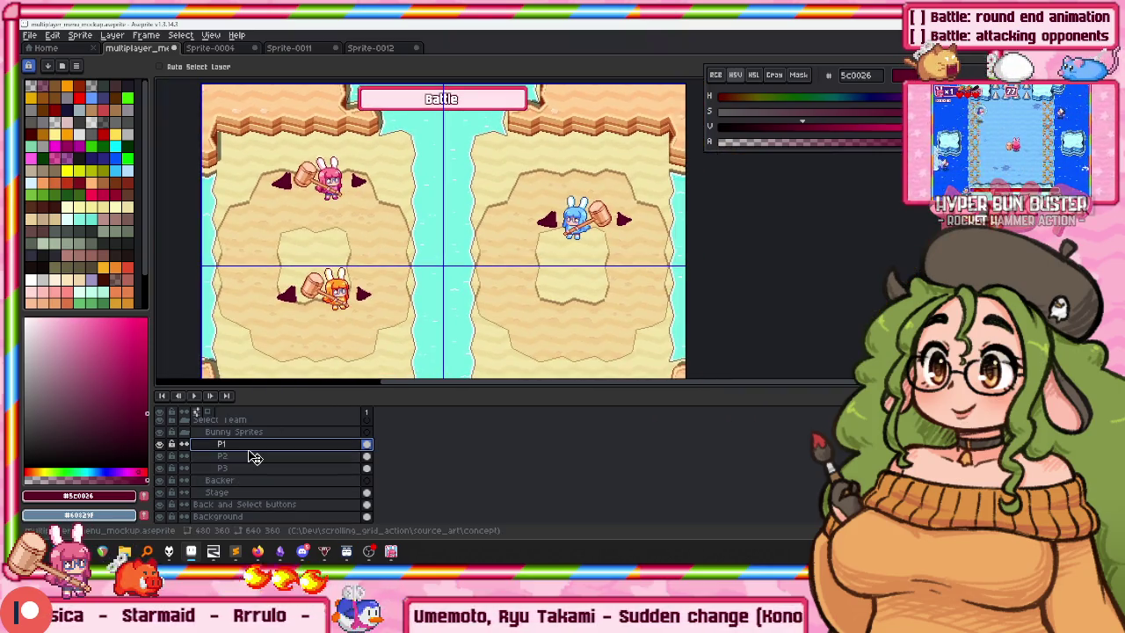
mouse_move(327, 219)
left_mouse_down()
mouse_move(334, 231)
mouse_move(561, 235)
left_mouse_up()
scroll(417, 225, "down", 3)
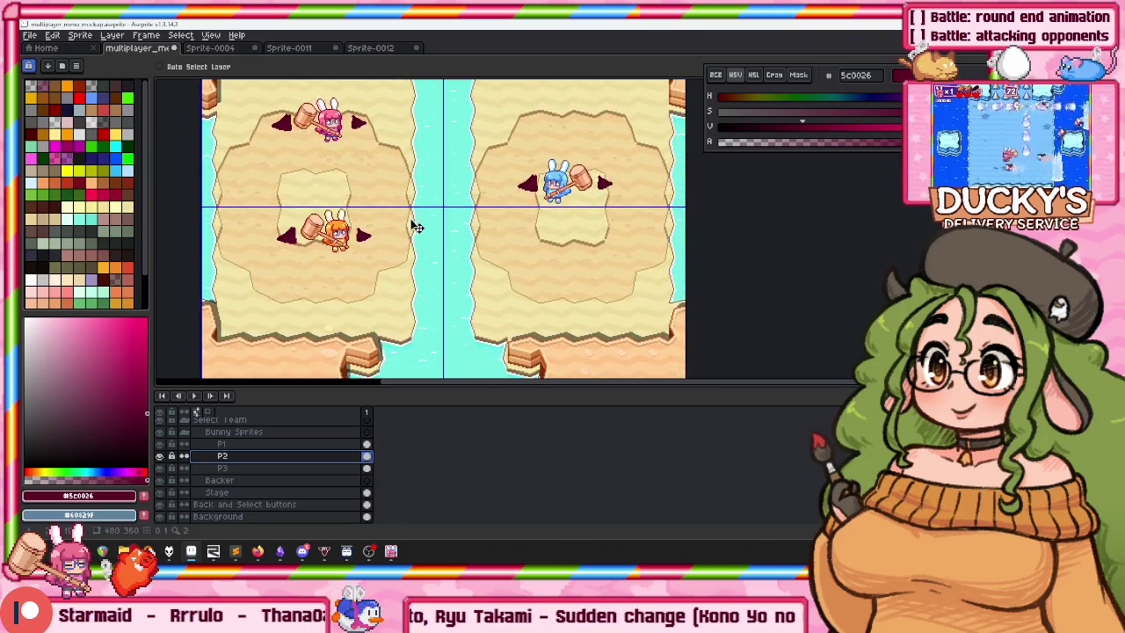
left_click(225, 469)
left_click_drag(360, 246, 343, 261)
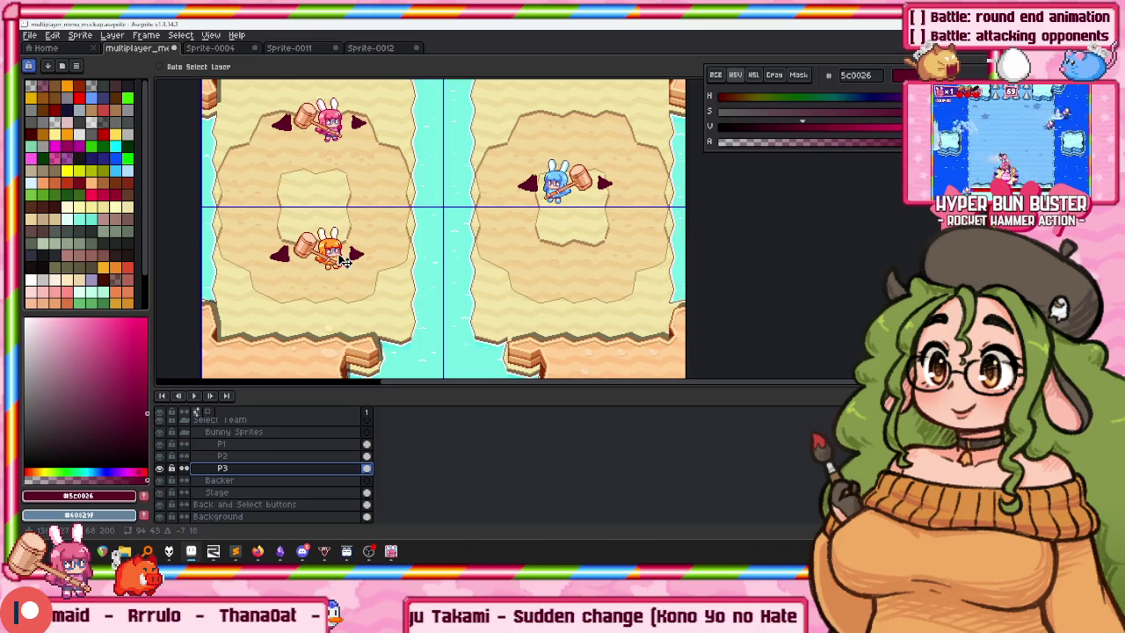
Duplicate P3 as layer 'P4' below P3 and move its bunny to the lower-right arena.
right_click(252, 470)
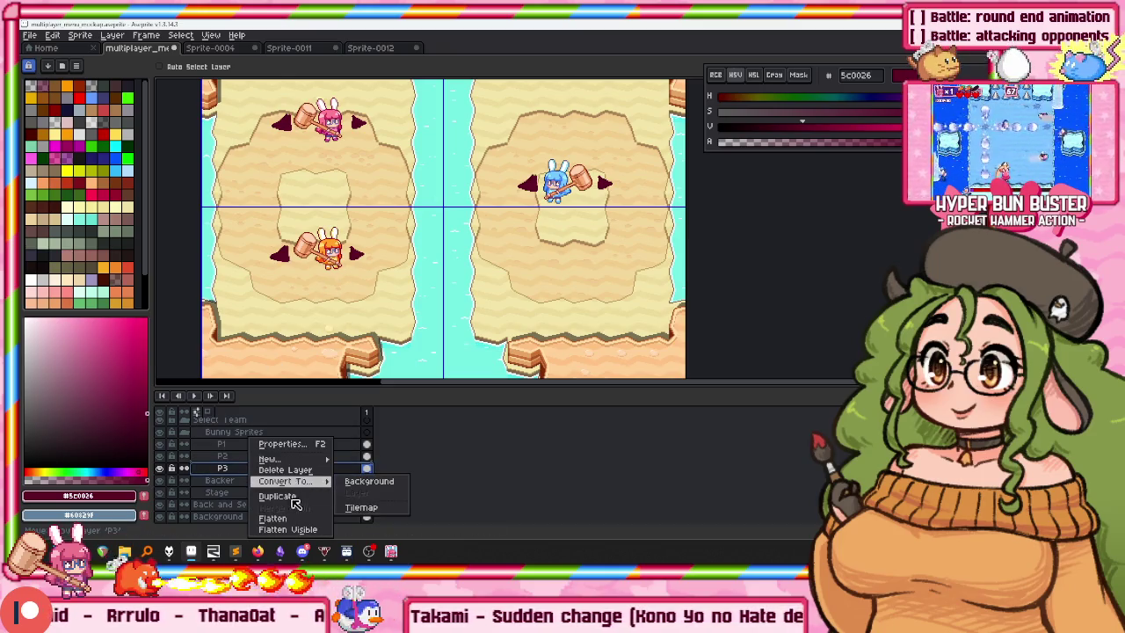
left_click(295, 498)
double_click(245, 468)
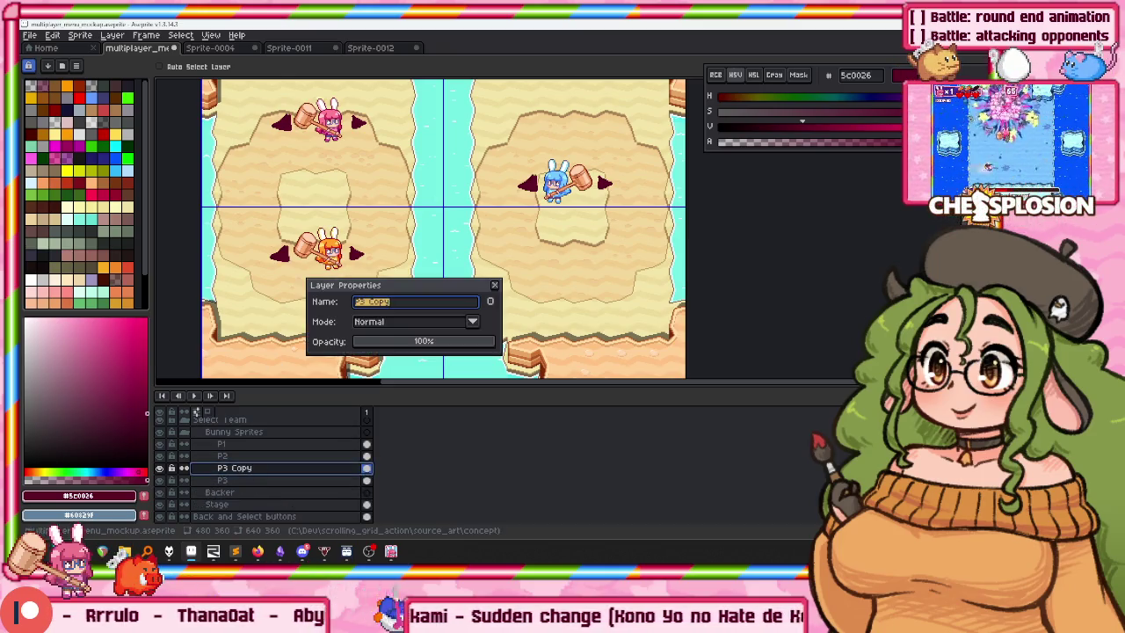
type("P4")
key("Return")
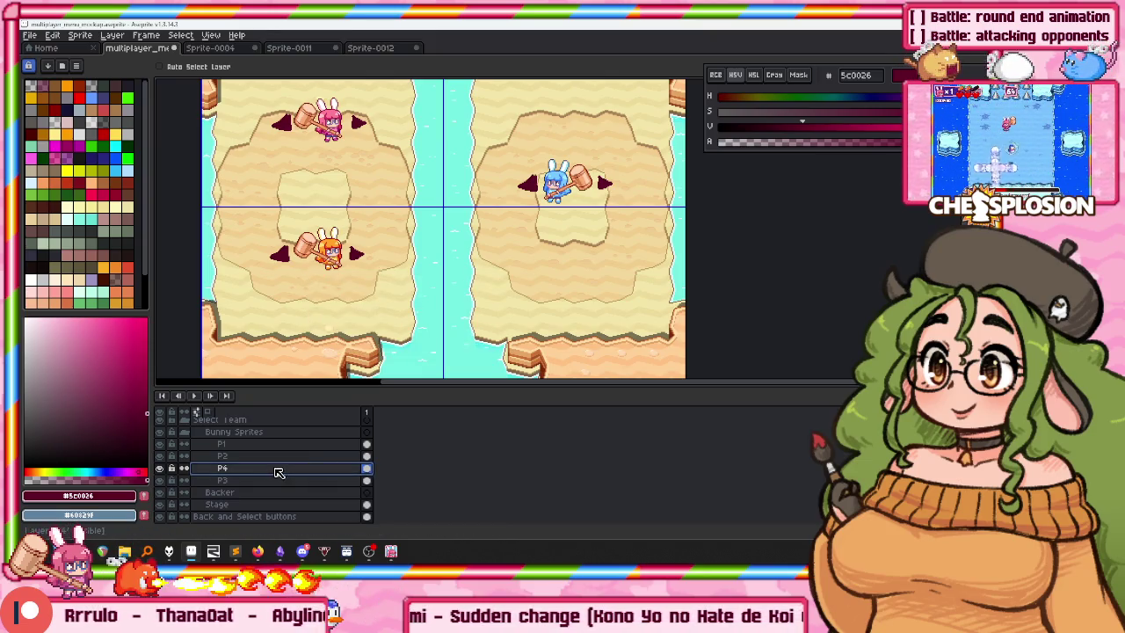
left_click_drag(275, 491, 266, 485)
mouse_move(364, 301)
left_mouse_down()
mouse_move(597, 337)
mouse_move(592, 273)
mouse_move(619, 275)
left_mouse_up()
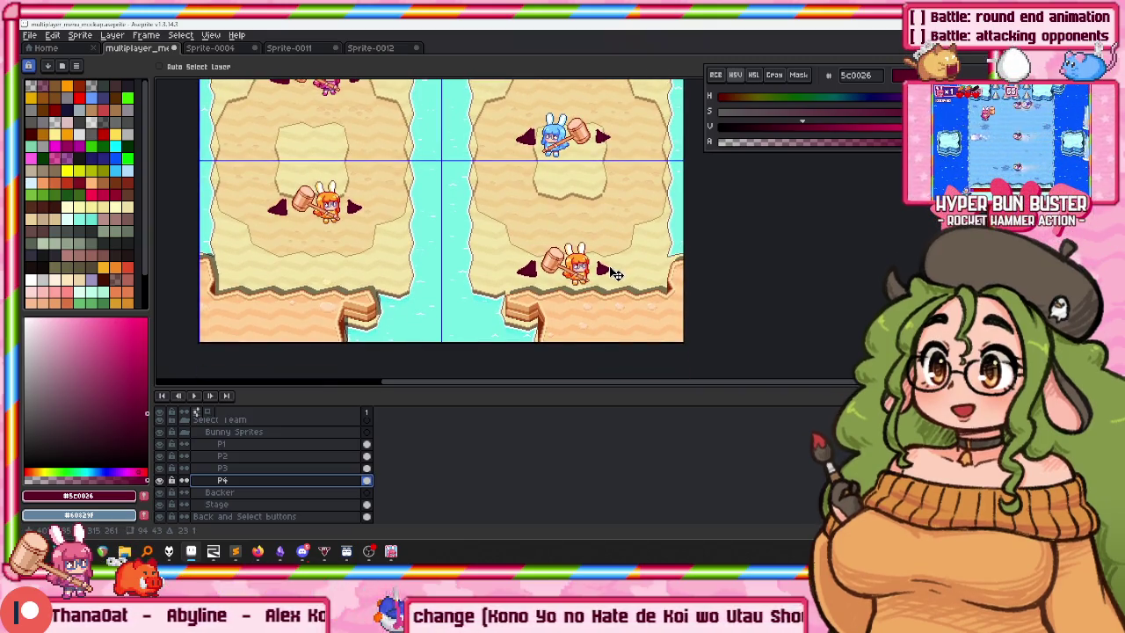
Lasso the orange P4 bunny and flip it horizontally.
key("m")
scroll(614, 274, "up", 3)
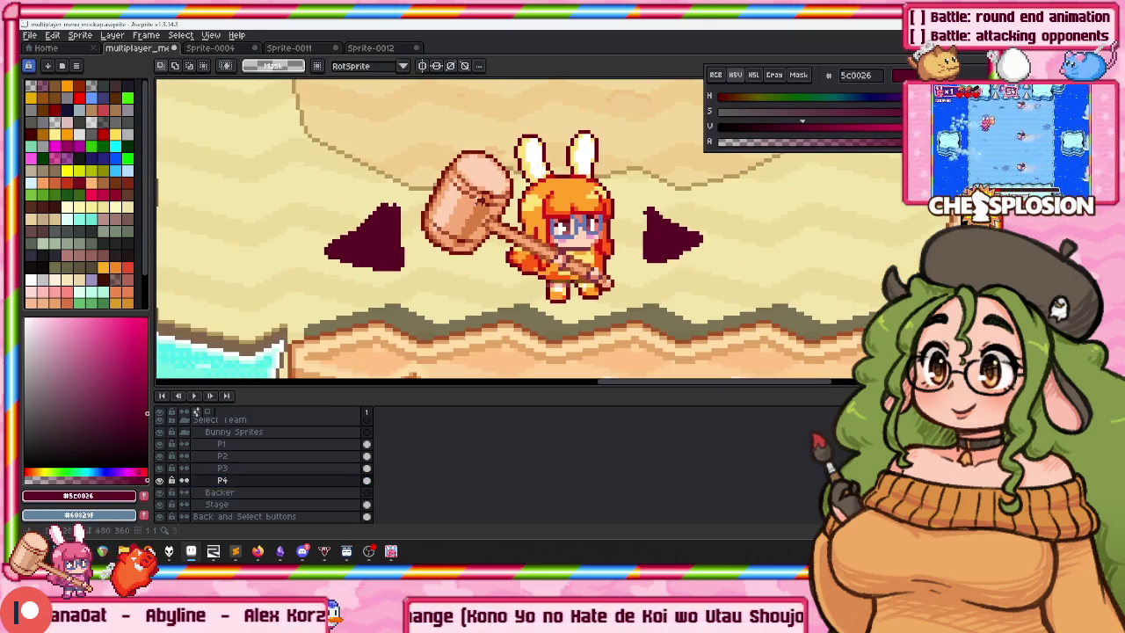
left_click_drag(413, 211, 631, 283)
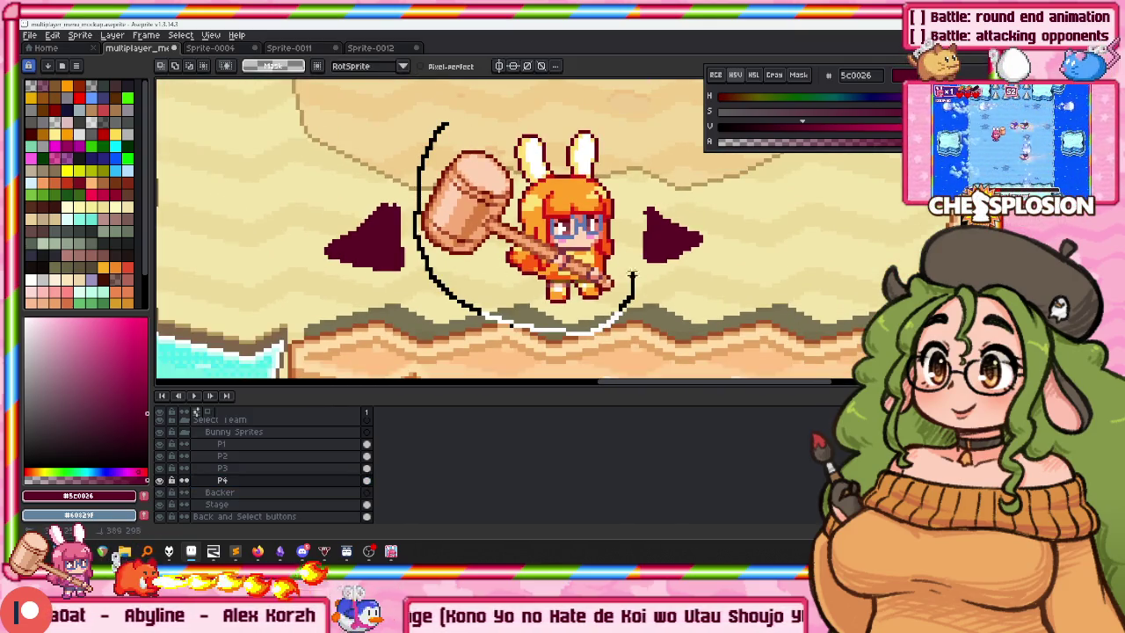
left_click_drag(577, 83, 562, 88)
key("shift+h")
Check the game build, then return to Aseprite's Sprite-0011 tab.
left_click(391, 551)
left_click(327, 551)
left_click(283, 49)
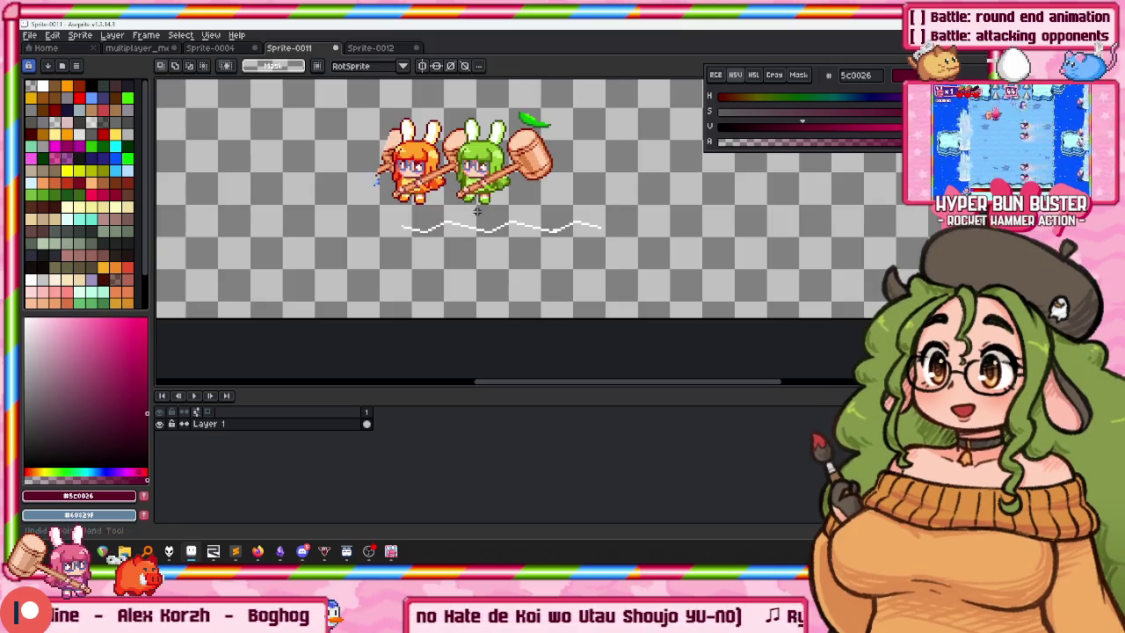
Paste the bunnies into Sprite-0011, deselect, and commit the rotated hammer.
key("ctrl+v")
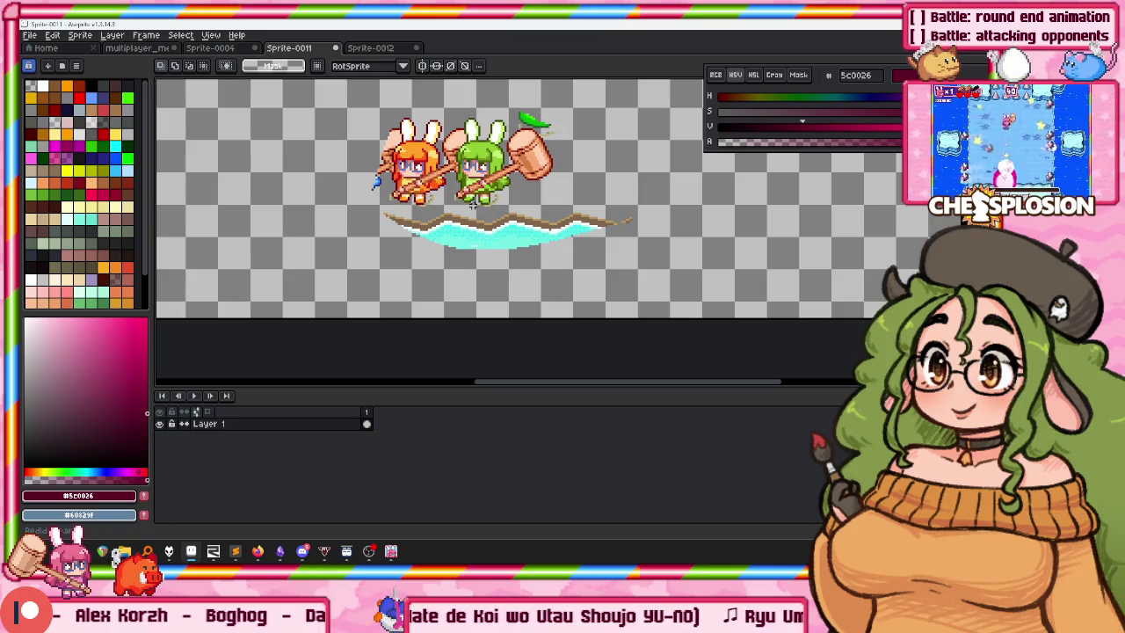
key("ctrl+d")
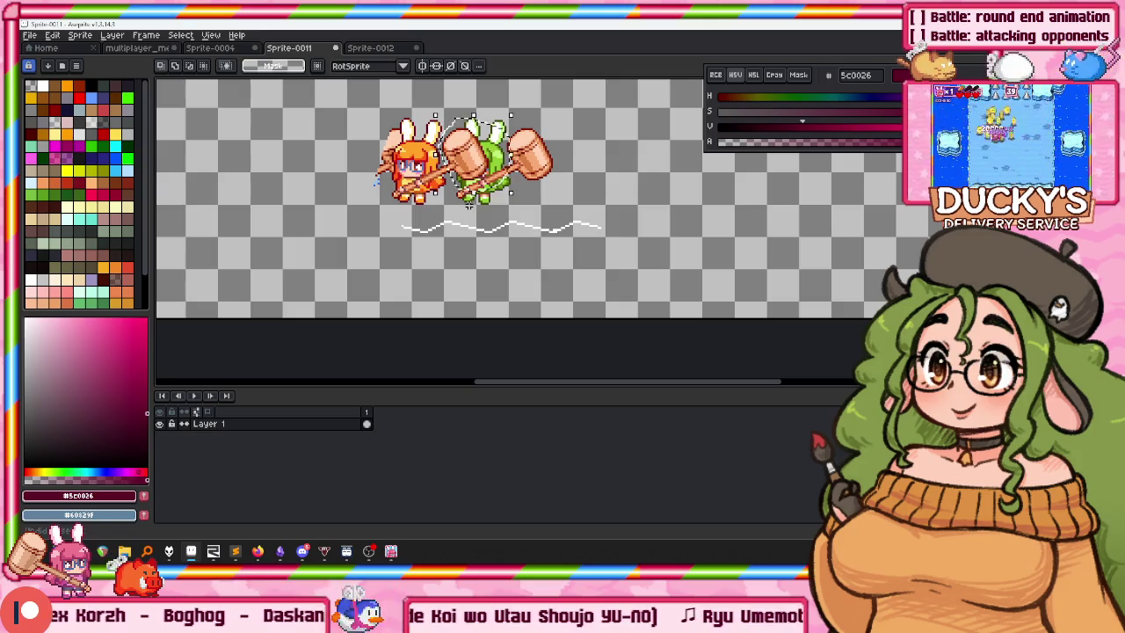
key("Return")
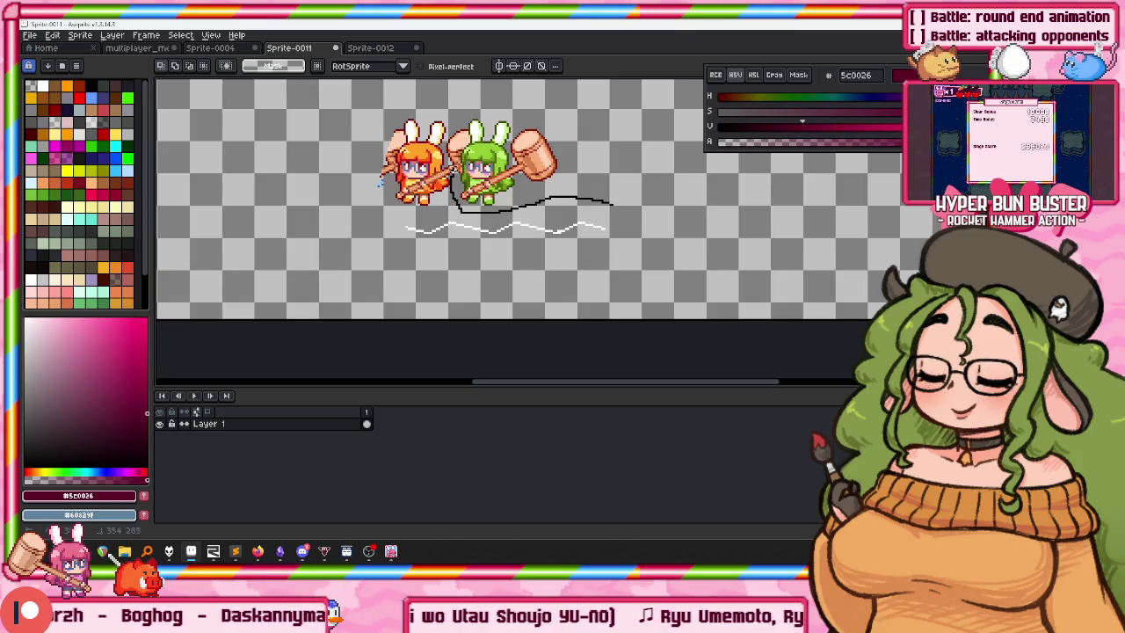
Lasso the green bunny with its hammer and paste it into the menu mockup.
scroll(458, 291, "up", 2)
scroll(458, 291, "up", 1)
scroll(458, 291, "up", 2)
key("b")
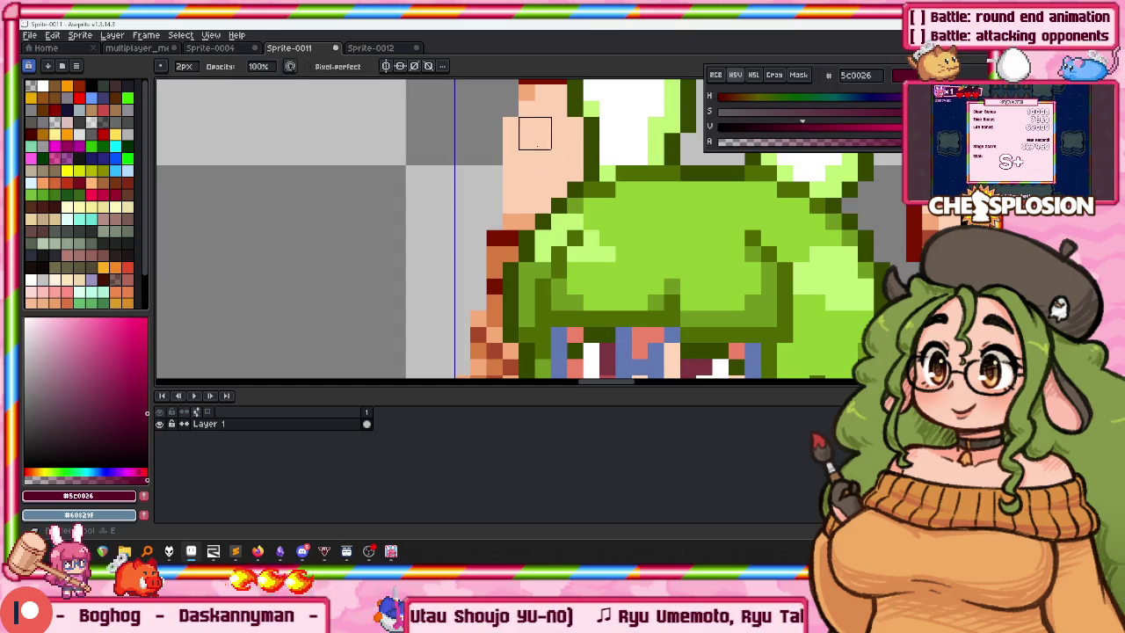
left_click_drag(536, 146, 501, 206)
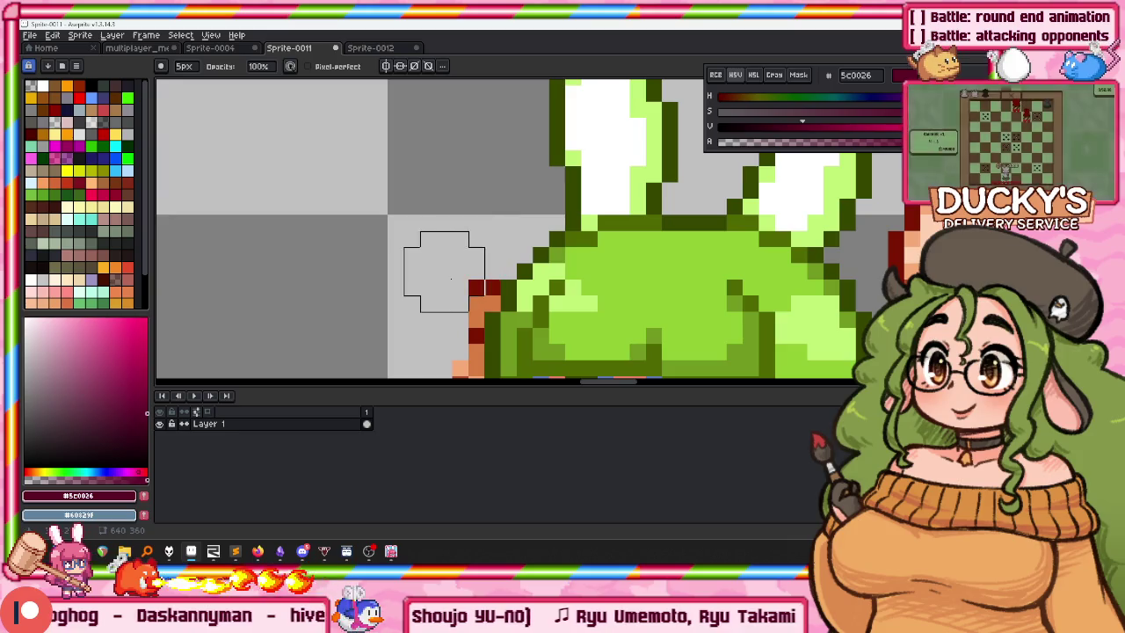
left_click_drag(484, 236, 401, 141)
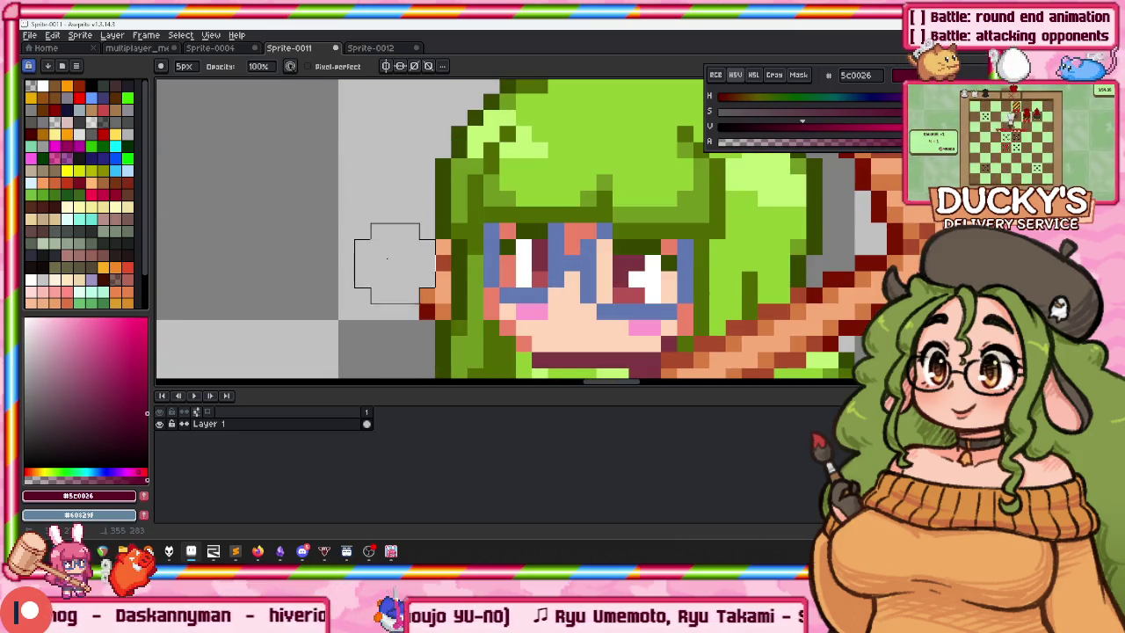
scroll(364, 208, "down", 3)
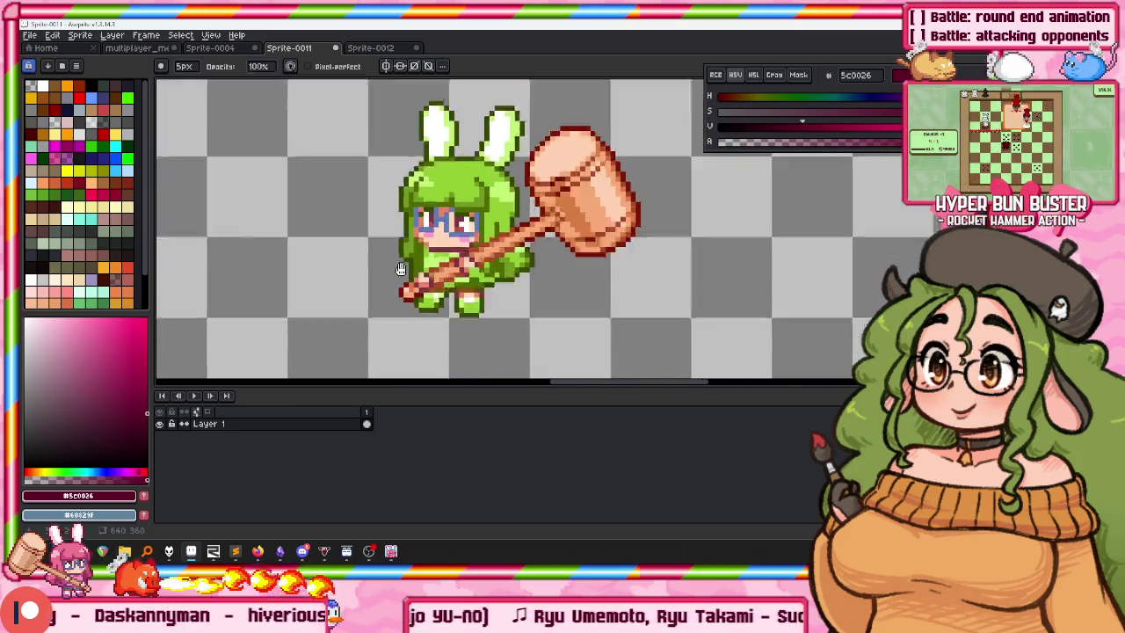
scroll(364, 209, "down", 2)
key("m")
left_click_drag(505, 332, 237, 109)
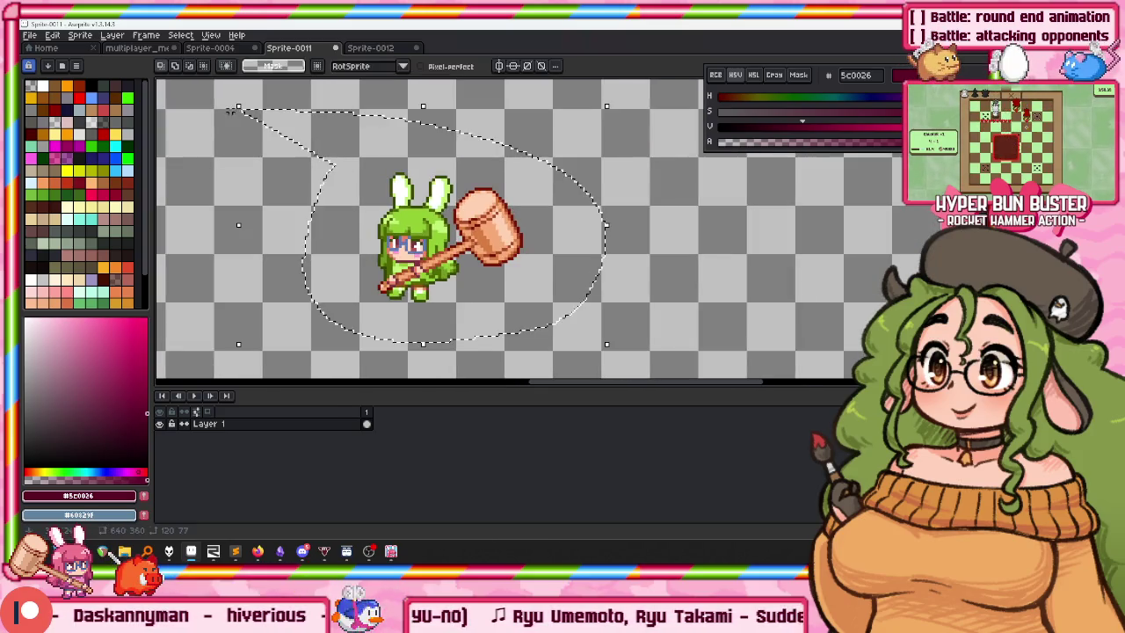
left_click(145, 49)
key("ctrl+v")
Place the green bunny over the bottom-right orange bunny in the P4 slot.
left_click_drag(551, 230, 467, 230)
key("Return")
scroll(467, 231, "down", 2)
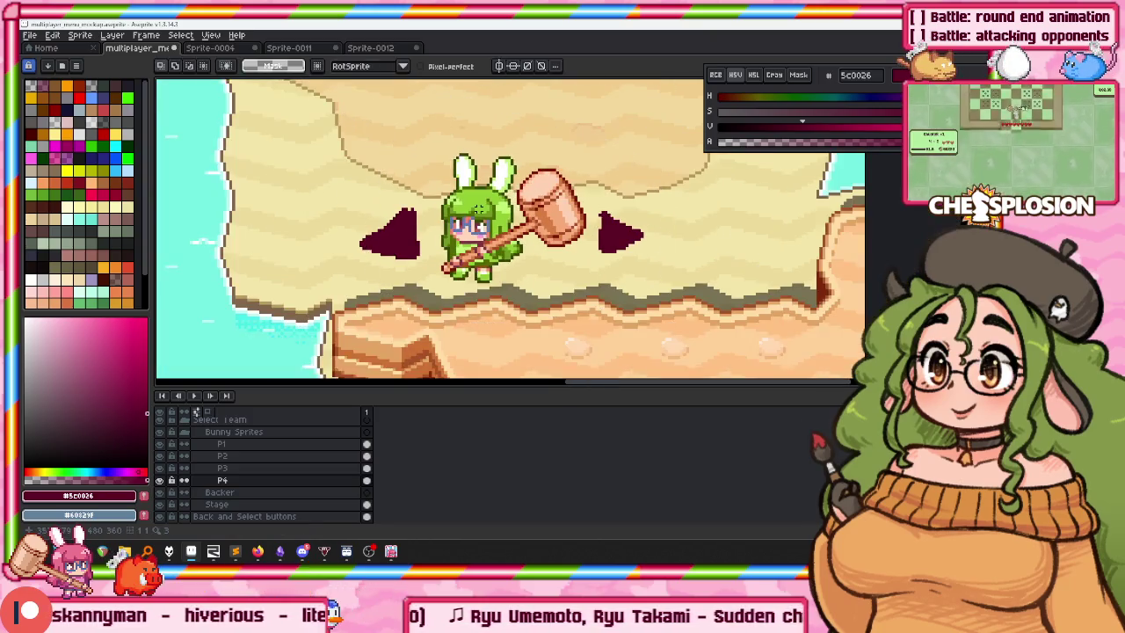
scroll(434, 201, "down", 2)
scroll(480, 226, "down", 2)
scroll(415, 274, "down", 1)
scroll(416, 274, "up", 1)
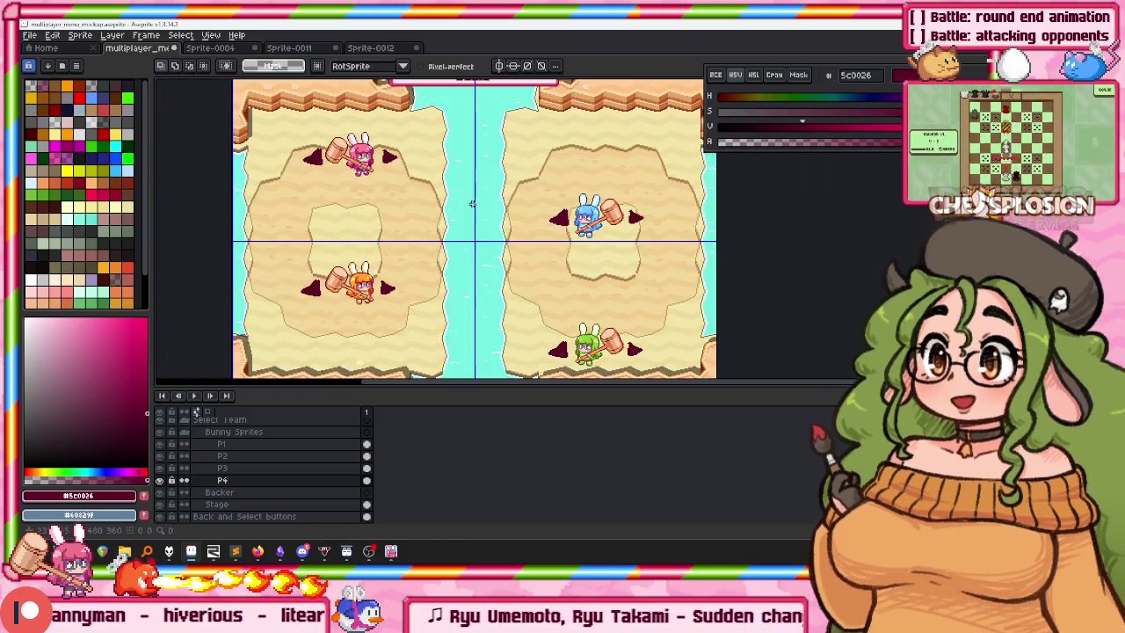
scroll(411, 232, "up", 1)
Select layers P1–P4 and move all four bunnies and arrows a few pixels down.
left_click_drag(343, 273, 317, 259)
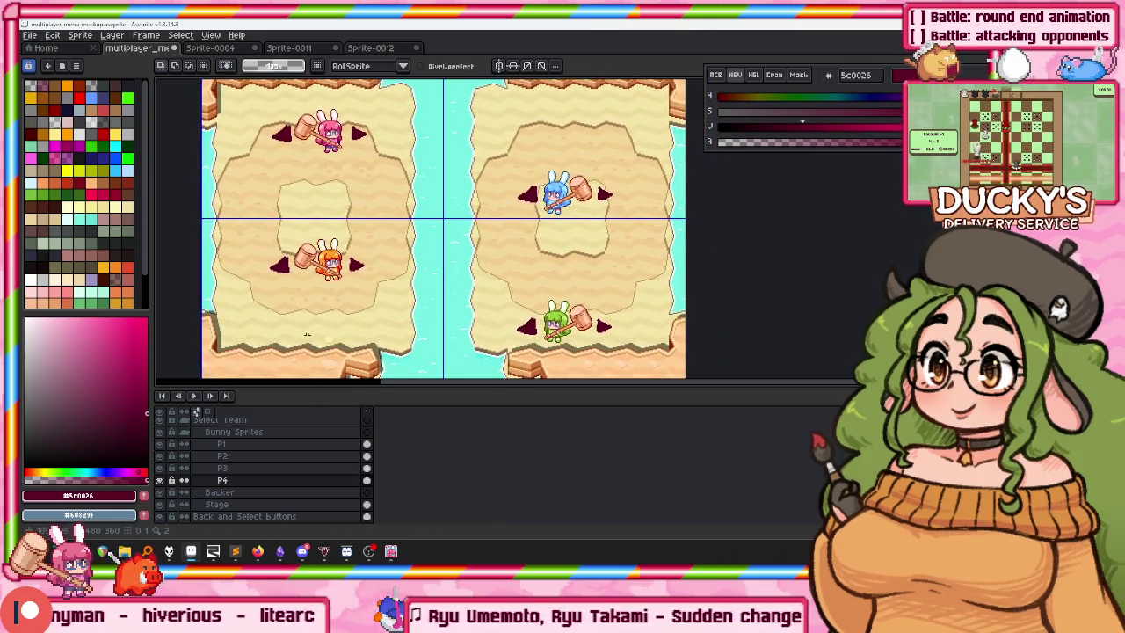
left_click_drag(240, 454, 242, 479)
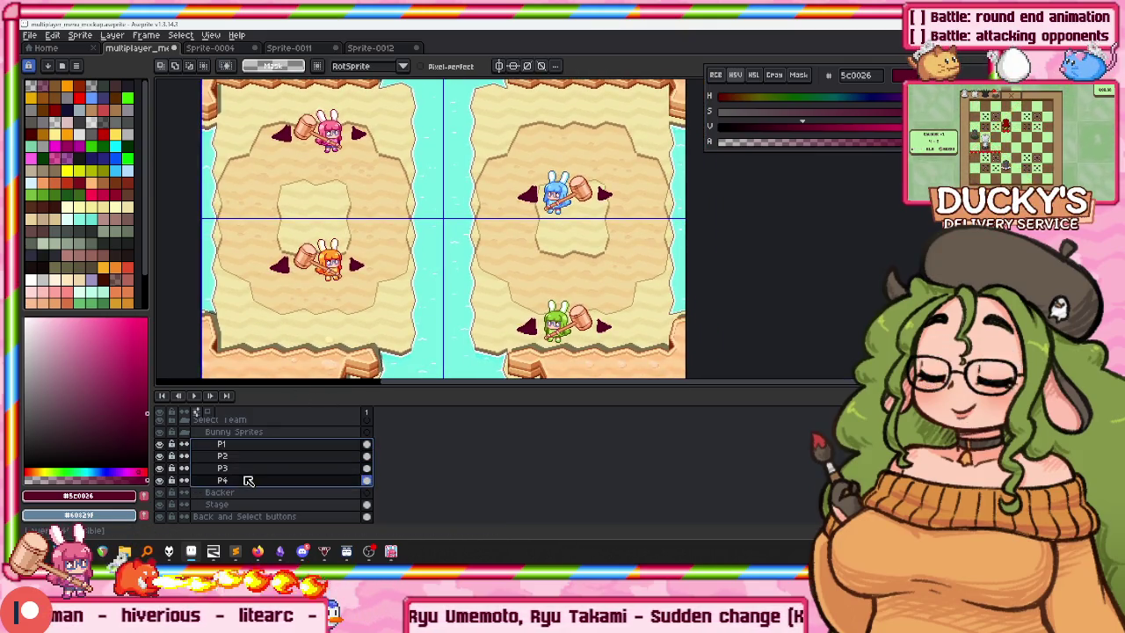
key("v")
left_click_drag(420, 255, 420, 259)
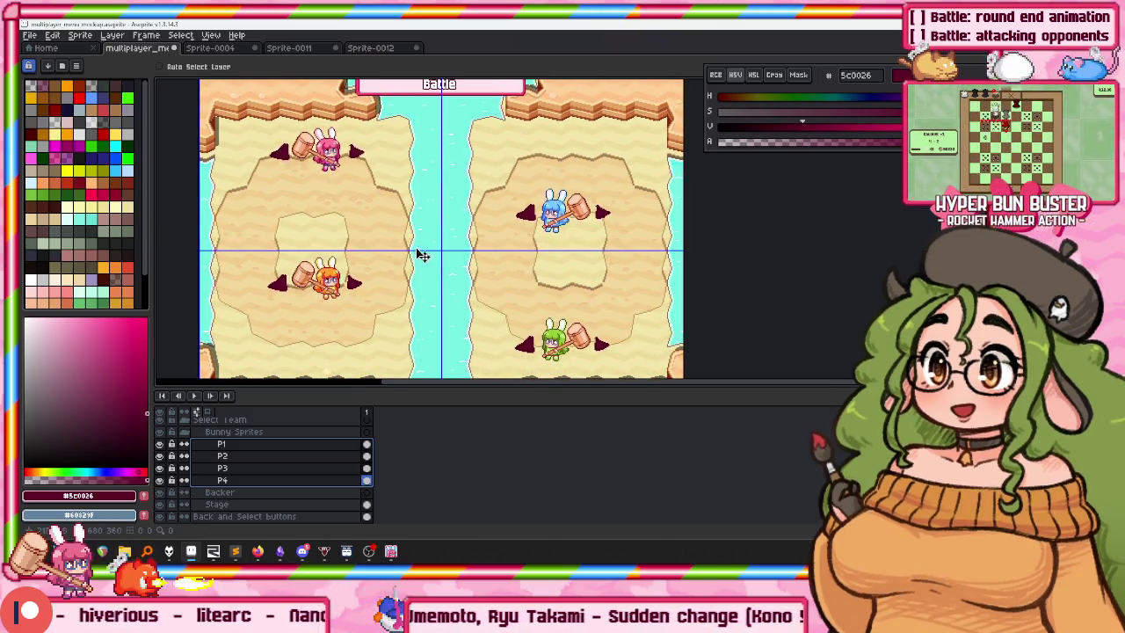
scroll(420, 255, "down", 2)
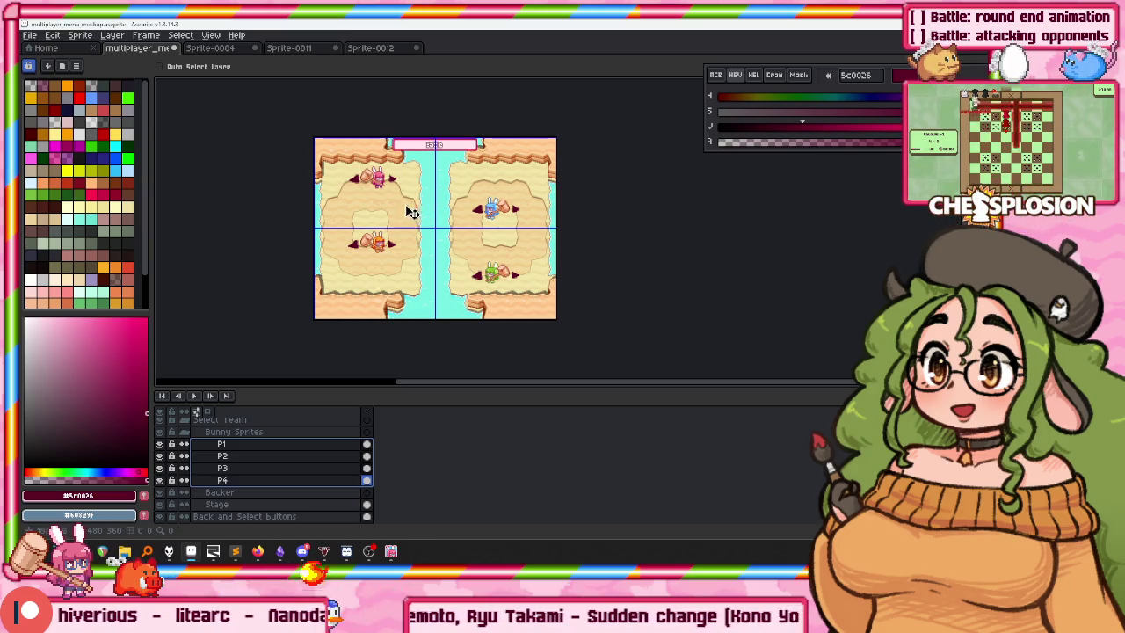
scroll(413, 210, "up", 2)
scroll(245, 456, "up", 3)
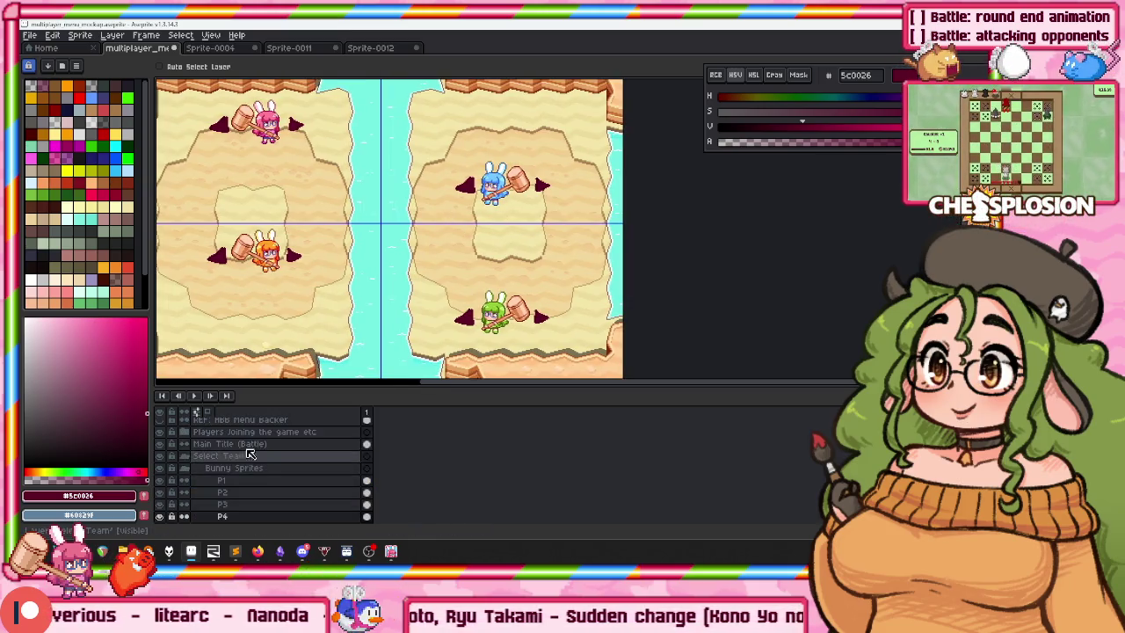
scroll(244, 457, "up", 1)
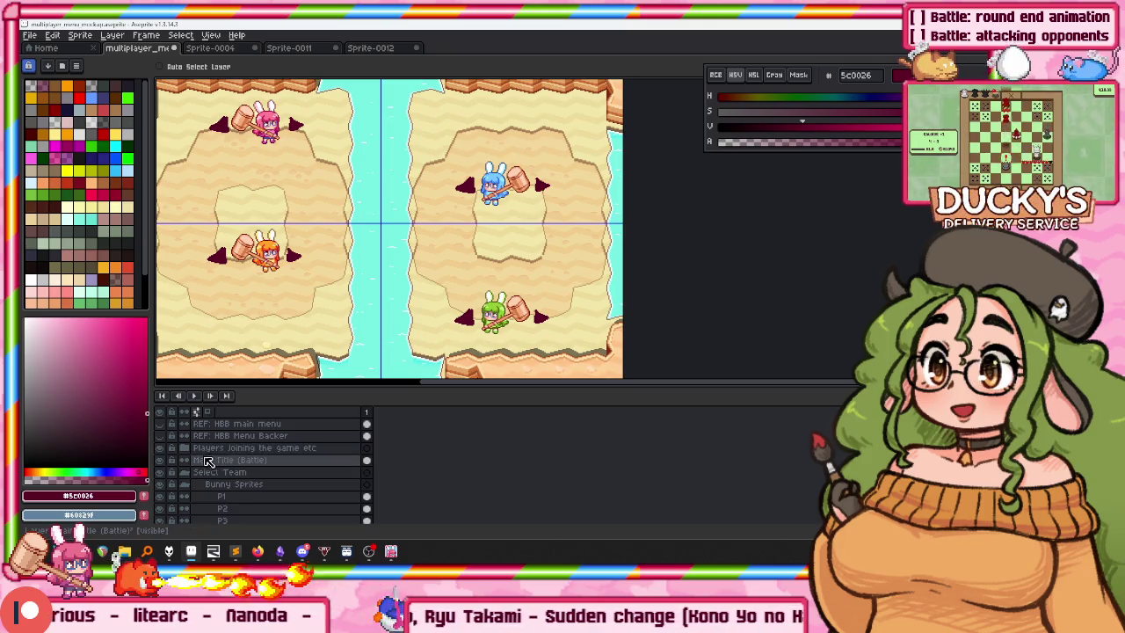
left_click(186, 448)
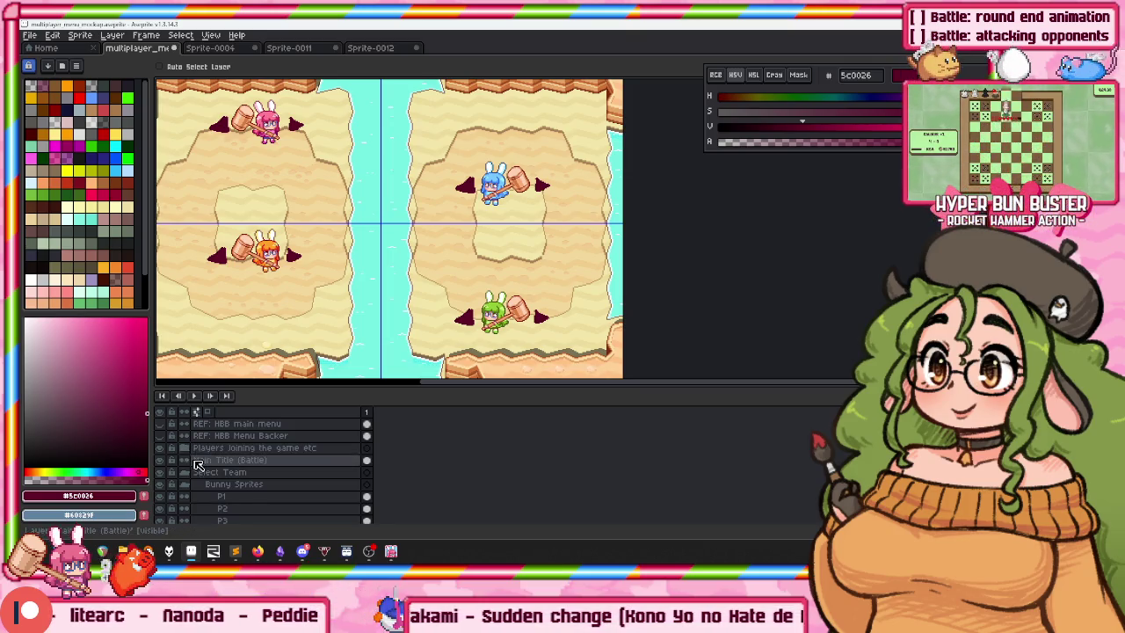
left_click(186, 448)
scroll(232, 459, "down", 1)
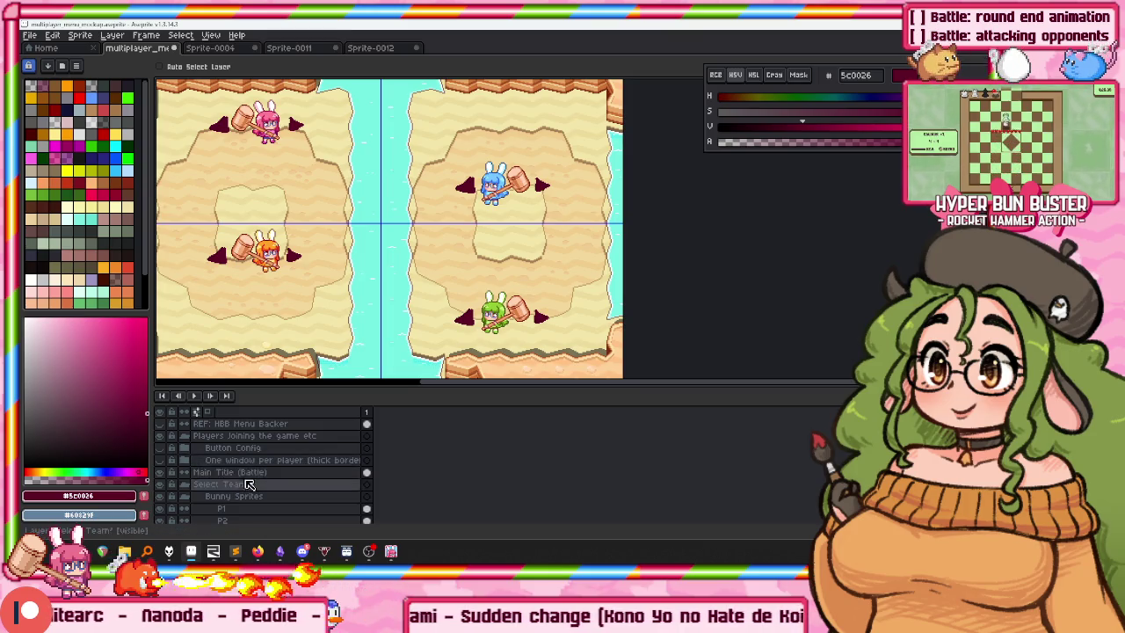
left_click(161, 460)
left_click(160, 460)
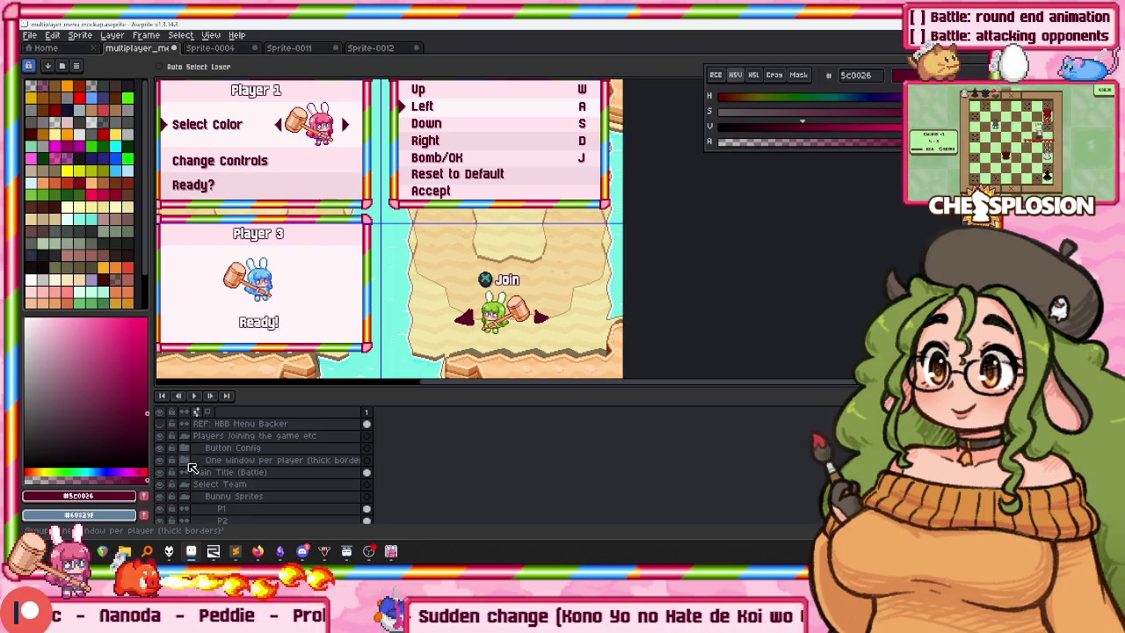
scroll(267, 475, "down", 5)
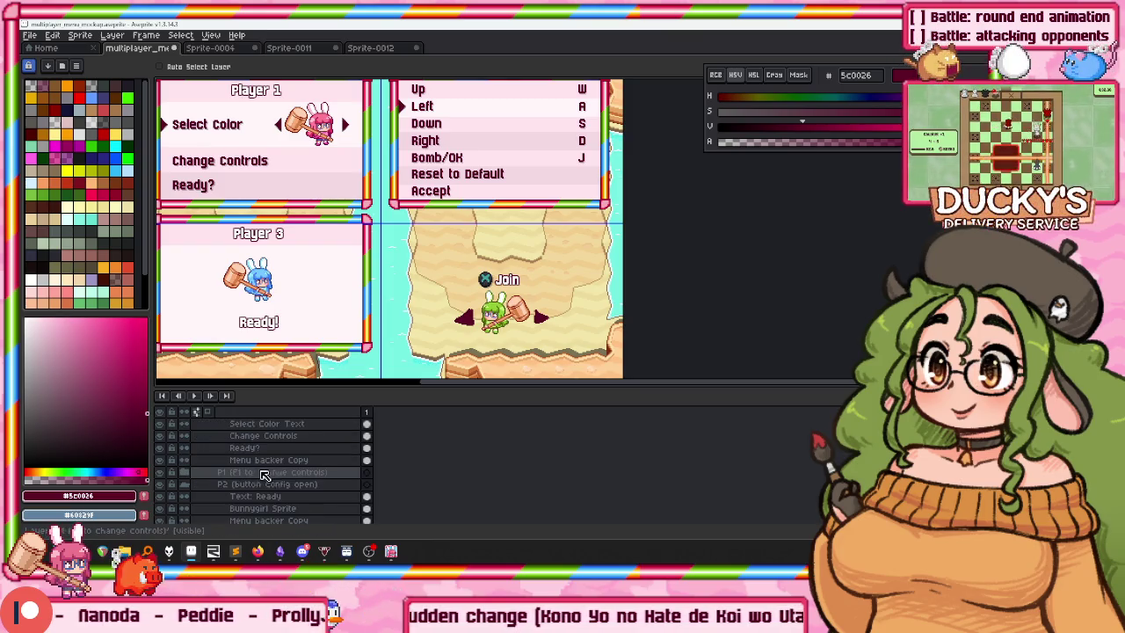
scroll(275, 492, "down", 2)
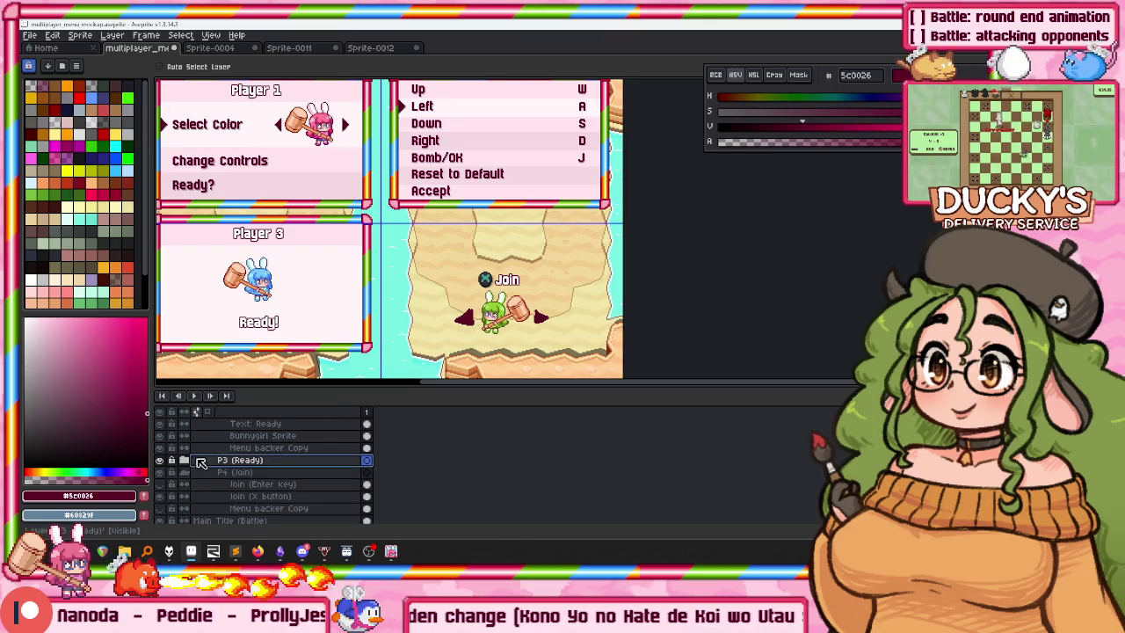
left_click(250, 484)
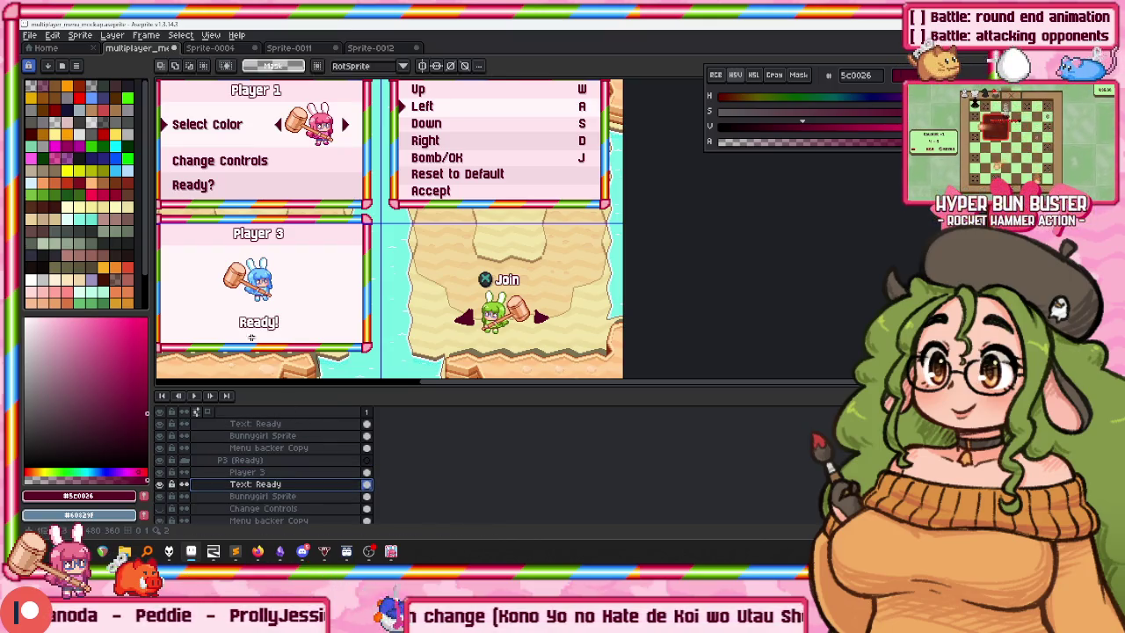
left_click(304, 326)
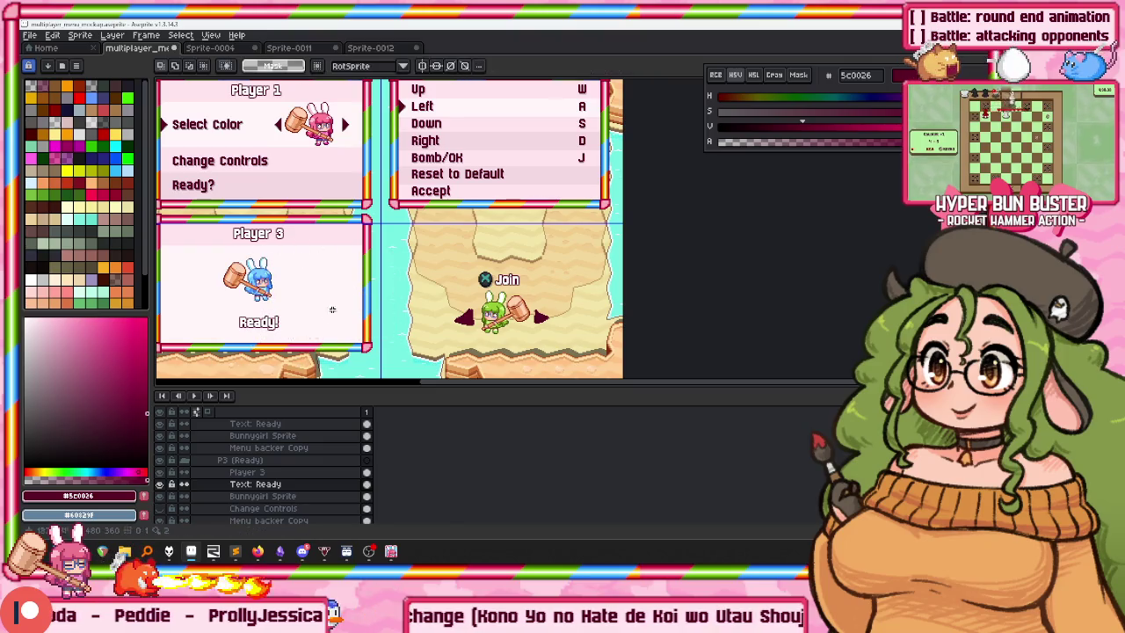
scroll(211, 457, "up", 10)
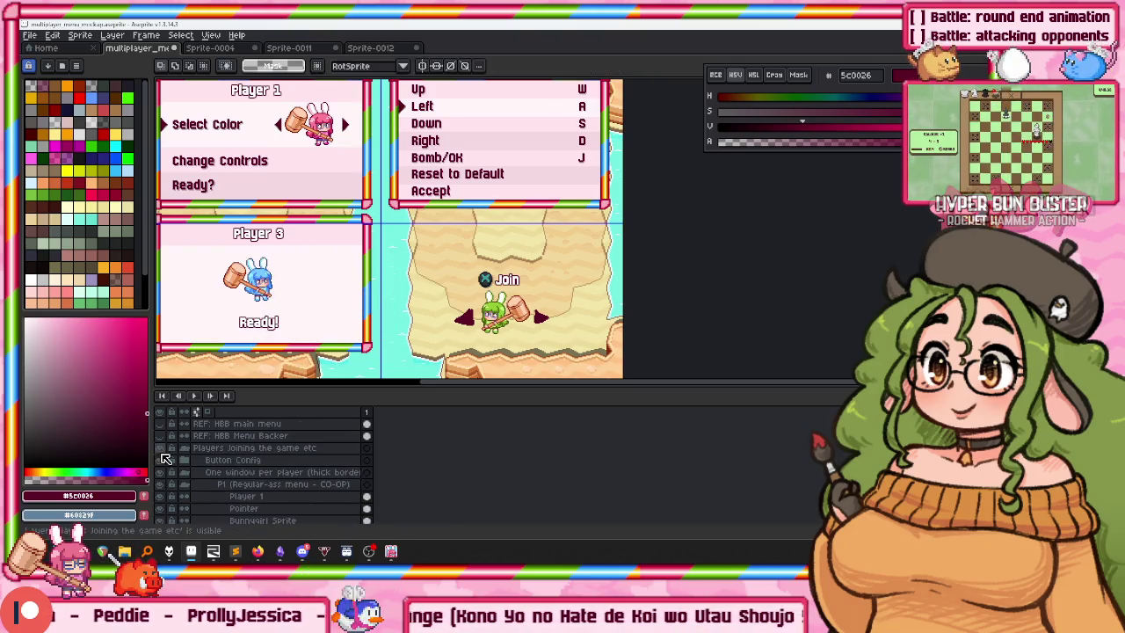
left_click(171, 449)
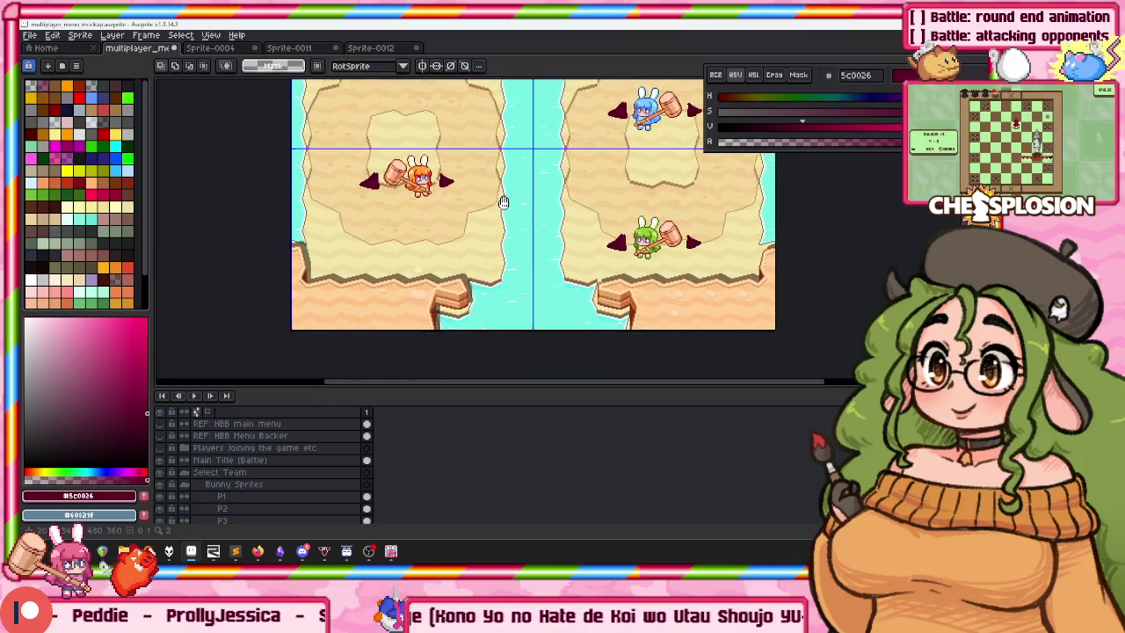
Move the Back and Select buttons layer above Players joining in the layer stack.
scroll(261, 463, "down", 5)
scroll(251, 466, "up", 3)
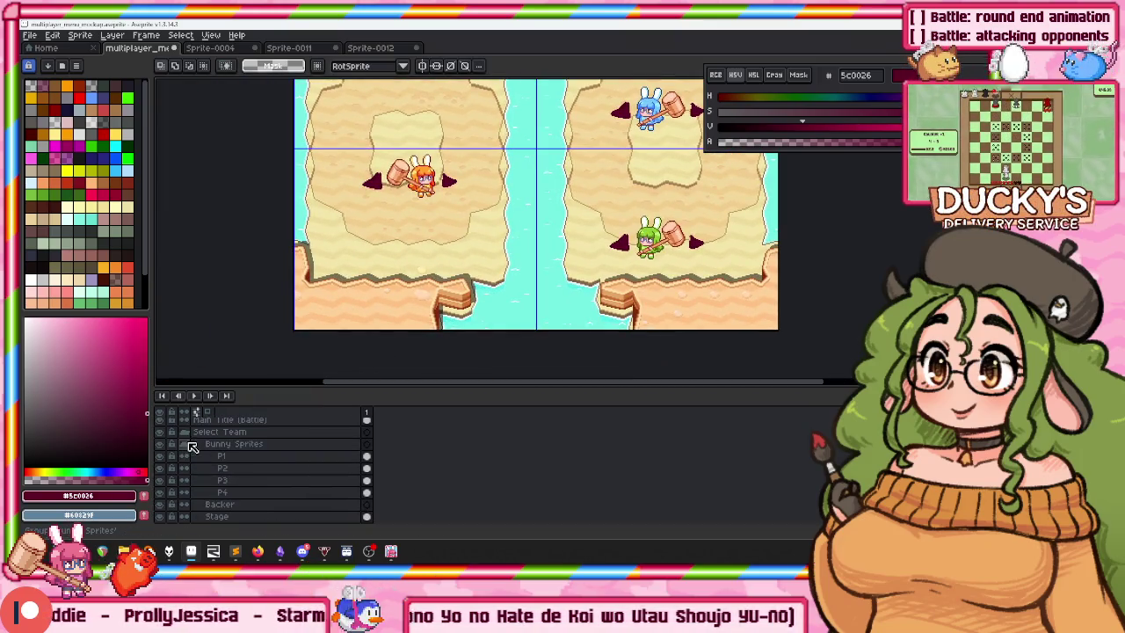
left_click(185, 434)
left_click(220, 484)
left_click_drag(220, 484, 242, 444)
left_click_drag(410, 264, 344, 277)
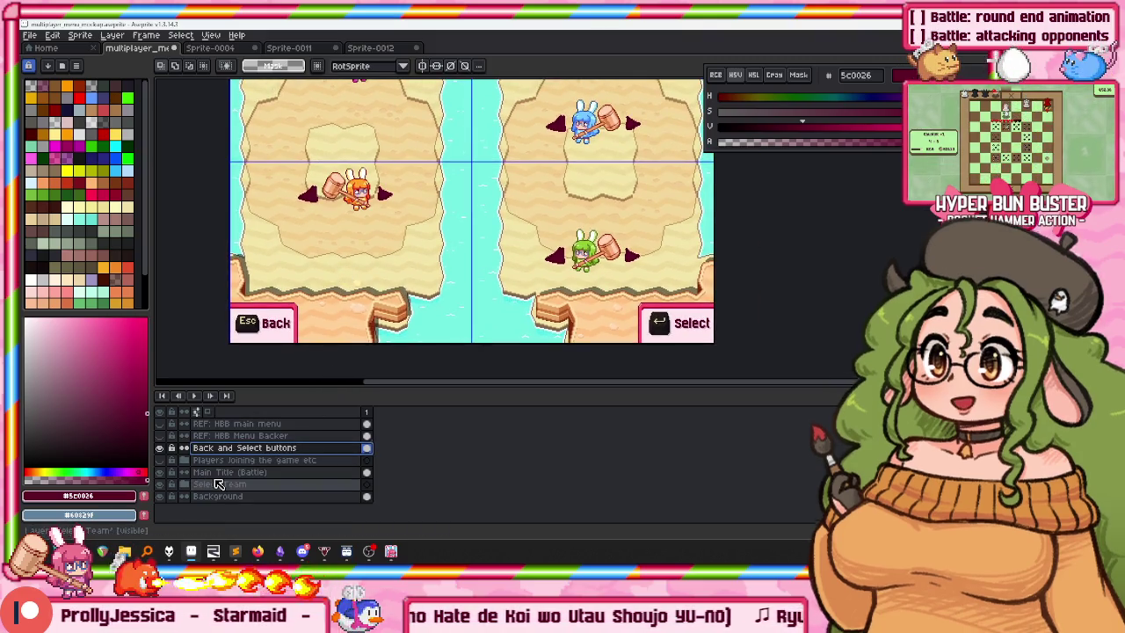
Expand the Select Team group and select the P2 layer with the blue bunny.
left_click(211, 486)
left_click(183, 484)
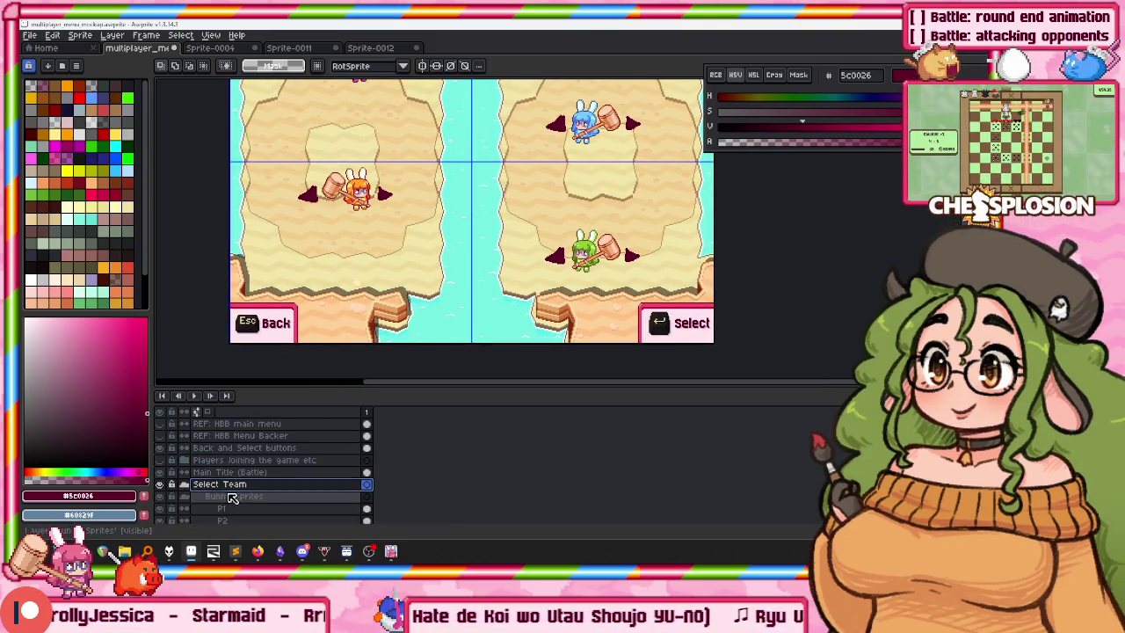
scroll(299, 486, "down", 2)
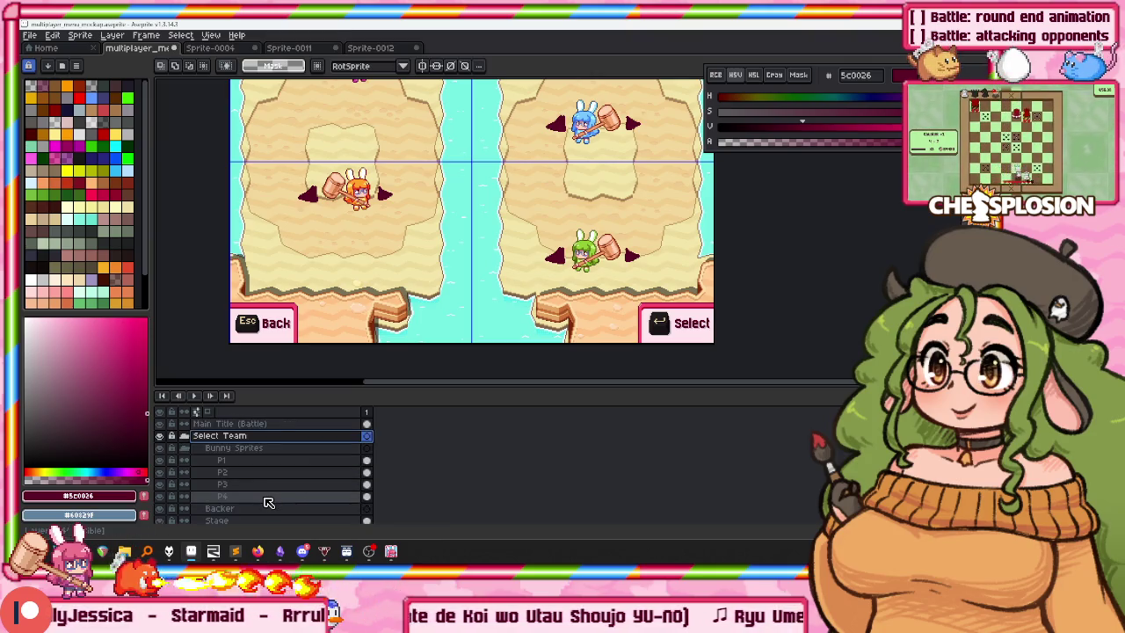
left_click(274, 477)
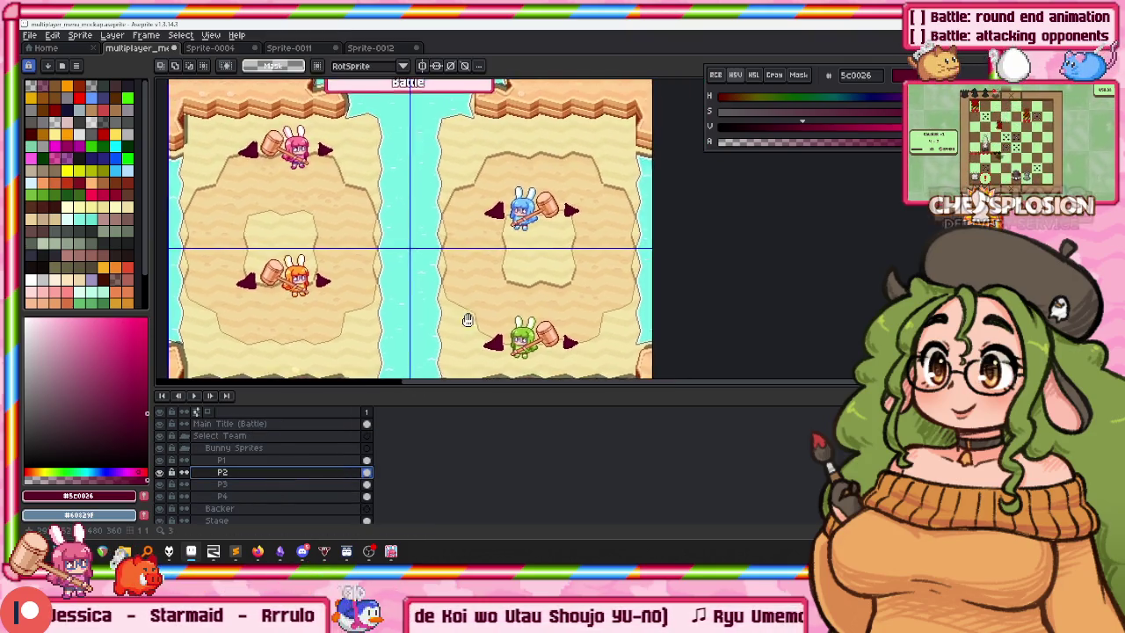
On P2, nudge Ready! up one pixel and delete both dark arrows beside the blue bunny.
scroll(528, 263, "up", 3)
key("Up")
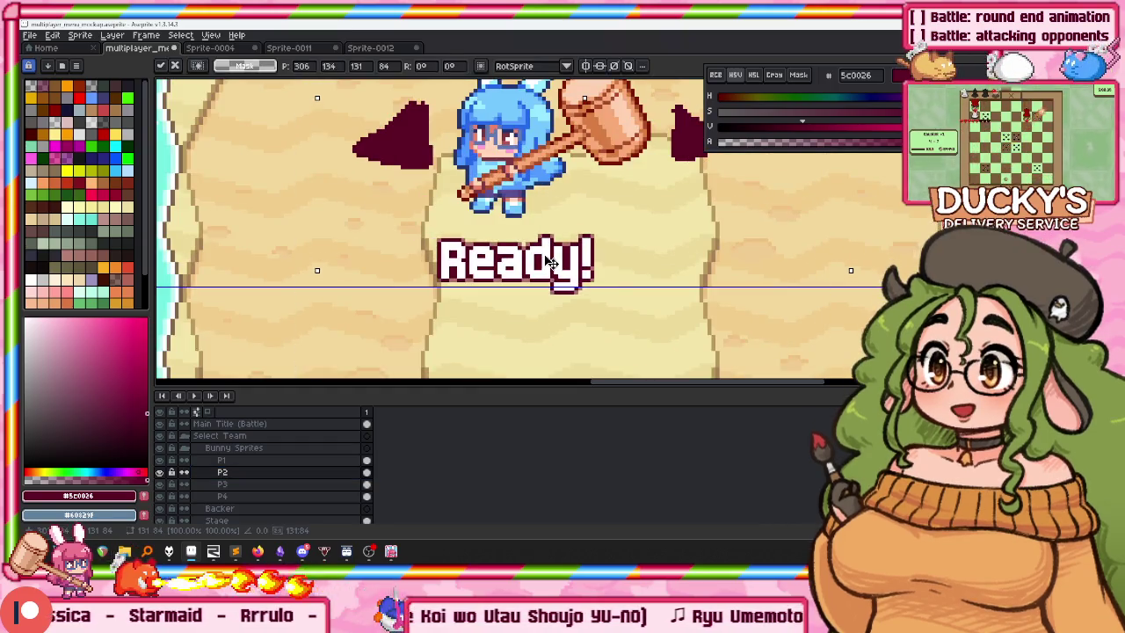
key("ctrl+d")
left_click_drag(428, 189, 352, 97)
key("Delete")
left_click_drag(694, 228, 739, 132)
key("Delete")
On the P3 layer, paste a Ready! label beneath the orange bunny.
scroll(409, 226, "down", 3)
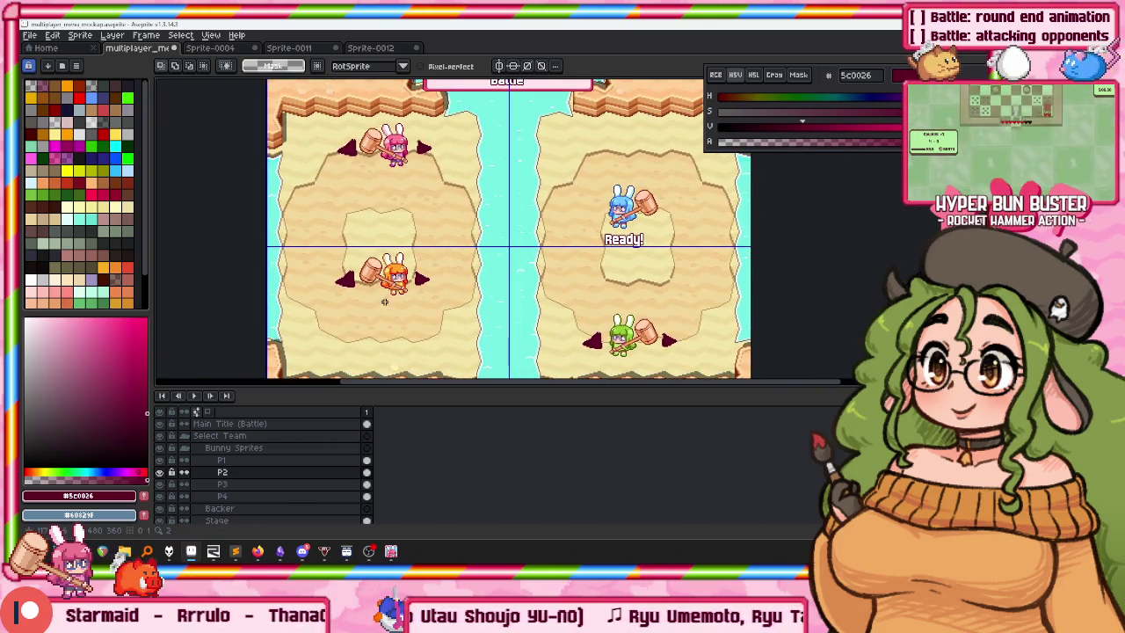
left_click(254, 461)
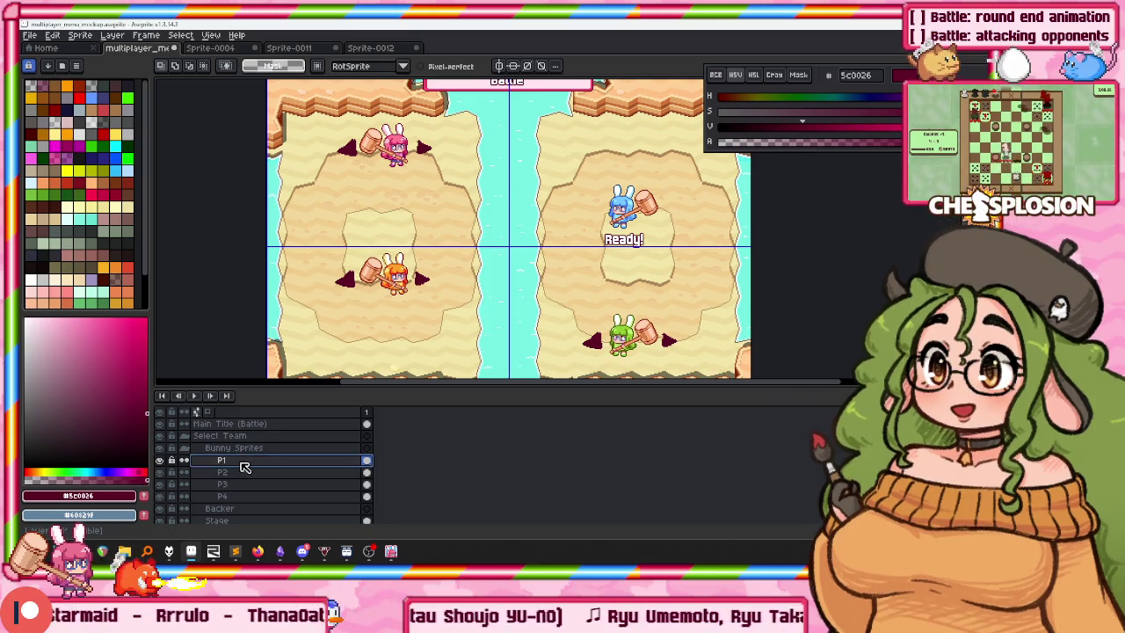
left_click(251, 484)
scroll(405, 264, "down", 1)
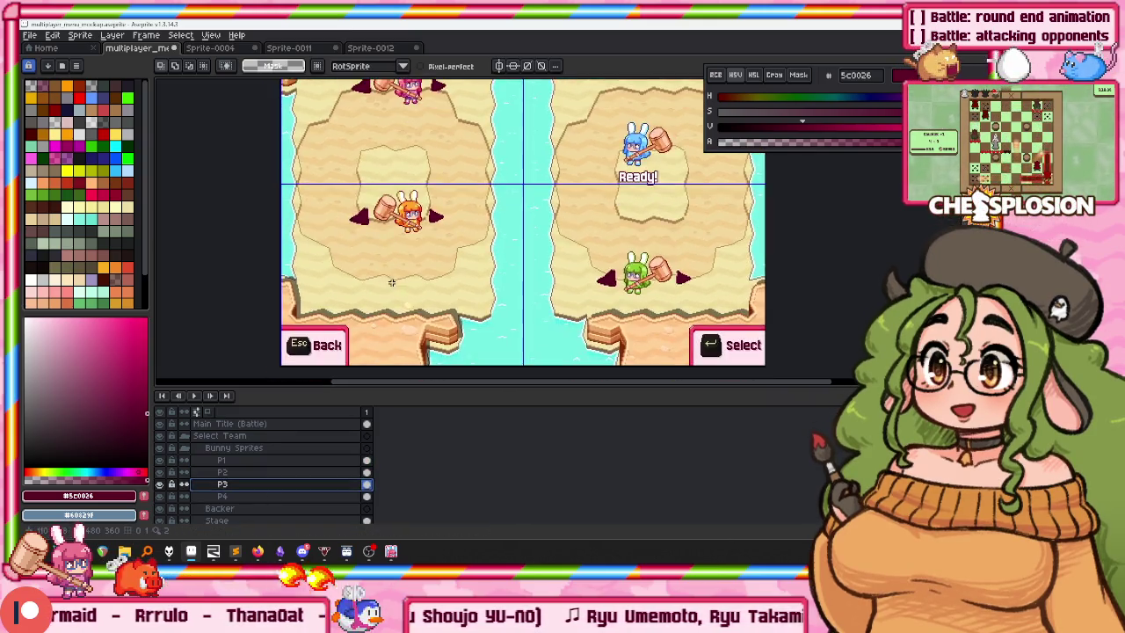
scroll(414, 249, "up", 4)
key("ctrl+v")
left_click_drag(397, 227, 440, 251)
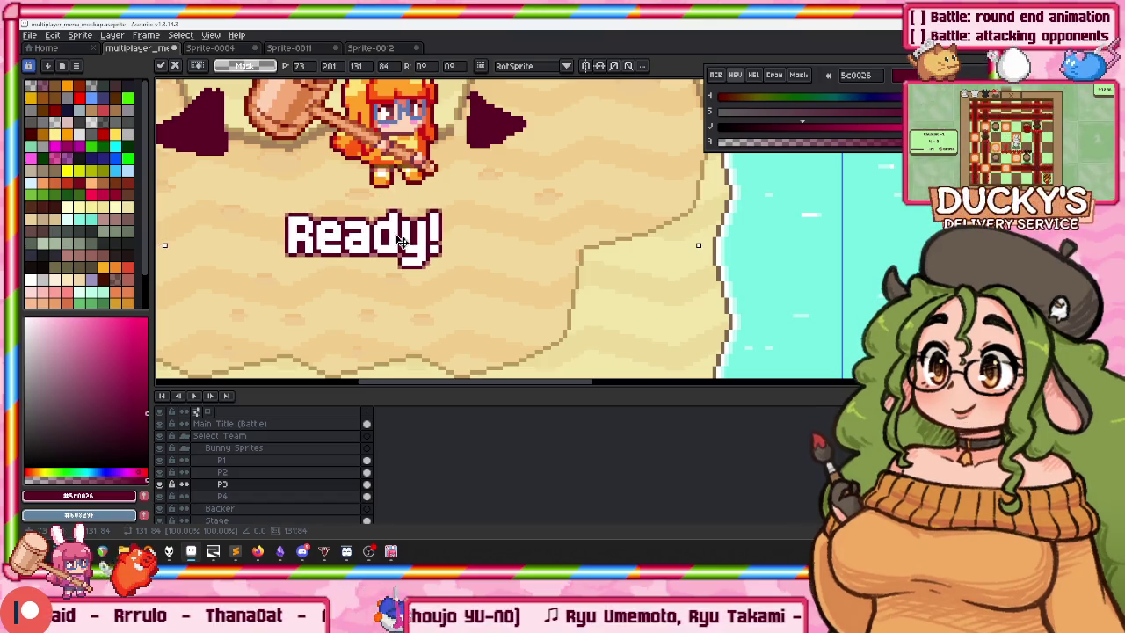
key("Return")
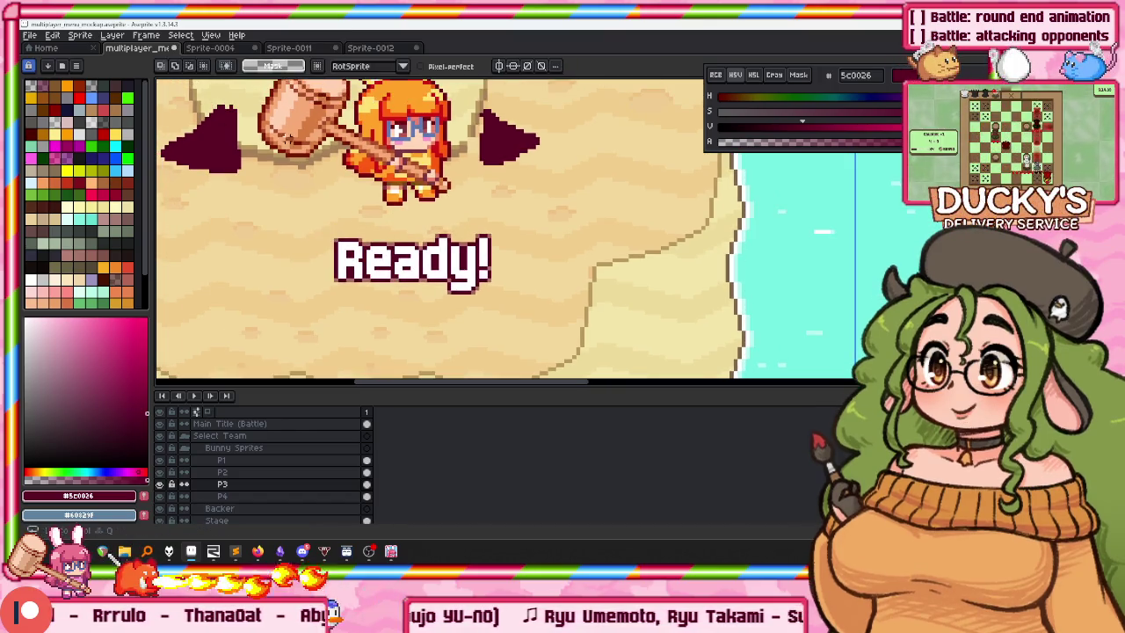
Delete the dark triangles on both sides of the orange bunny.
scroll(352, 220, "up", 5)
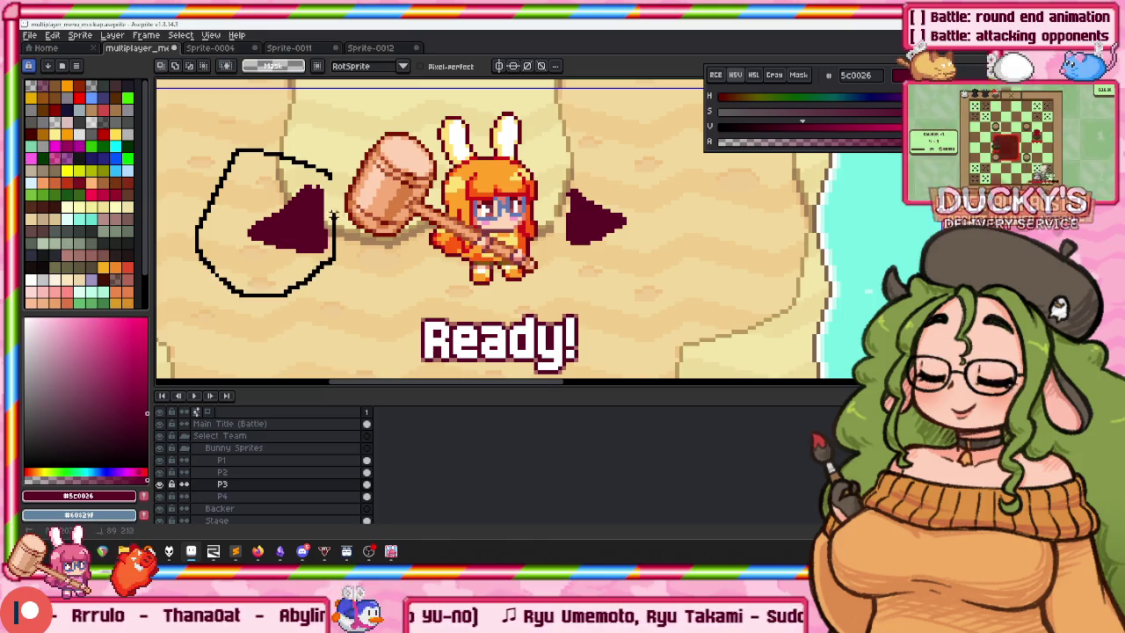
key("Delete")
left_click_drag(563, 167, 562, 263)
key("Delete")
scroll(595, 247, "down", 2)
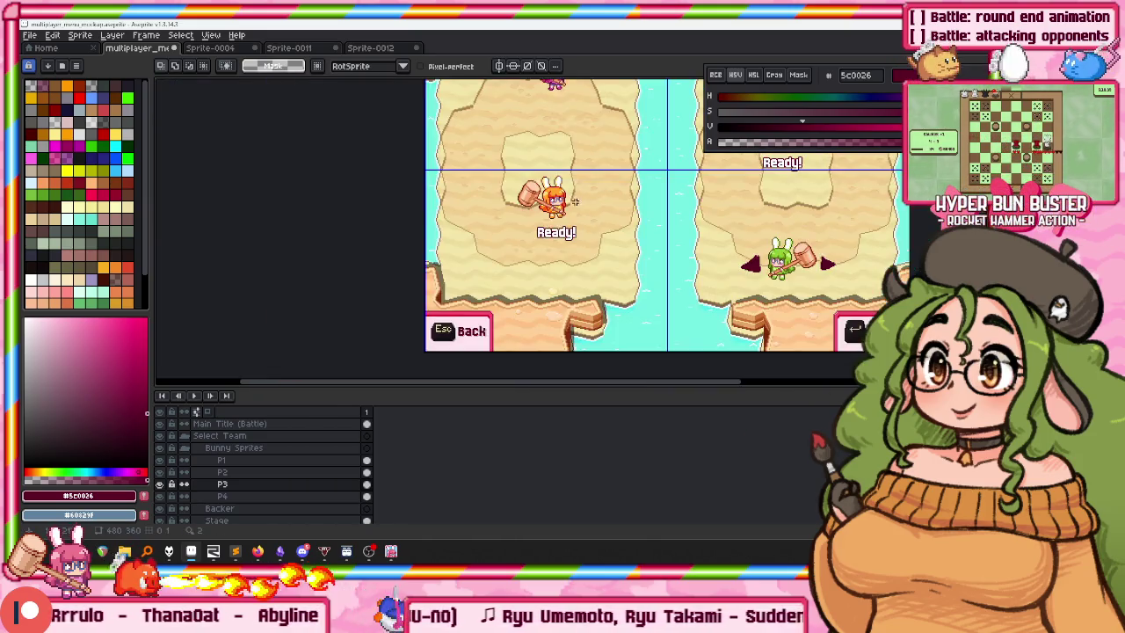
scroll(595, 247, "down", 1)
scroll(595, 247, "right", 2)
Shift the blue bunny and its Ready! right, and the orange bunny left.
left_click(250, 472)
left_click_drag(594, 262, 606, 261)
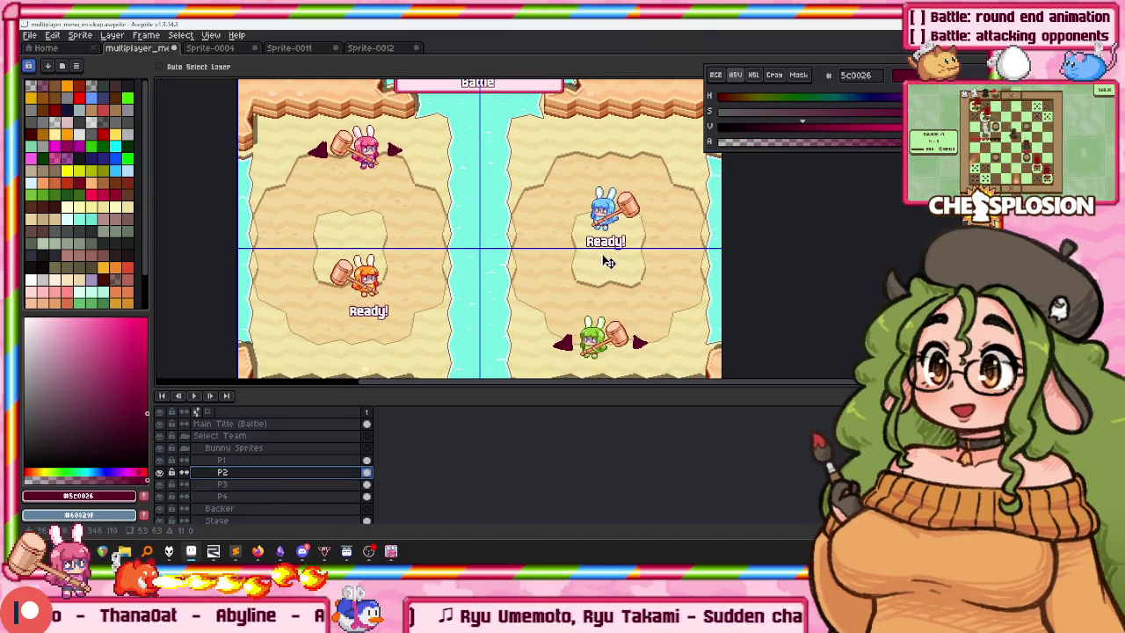
left_click(250, 484)
left_click_drag(401, 345, 387, 346)
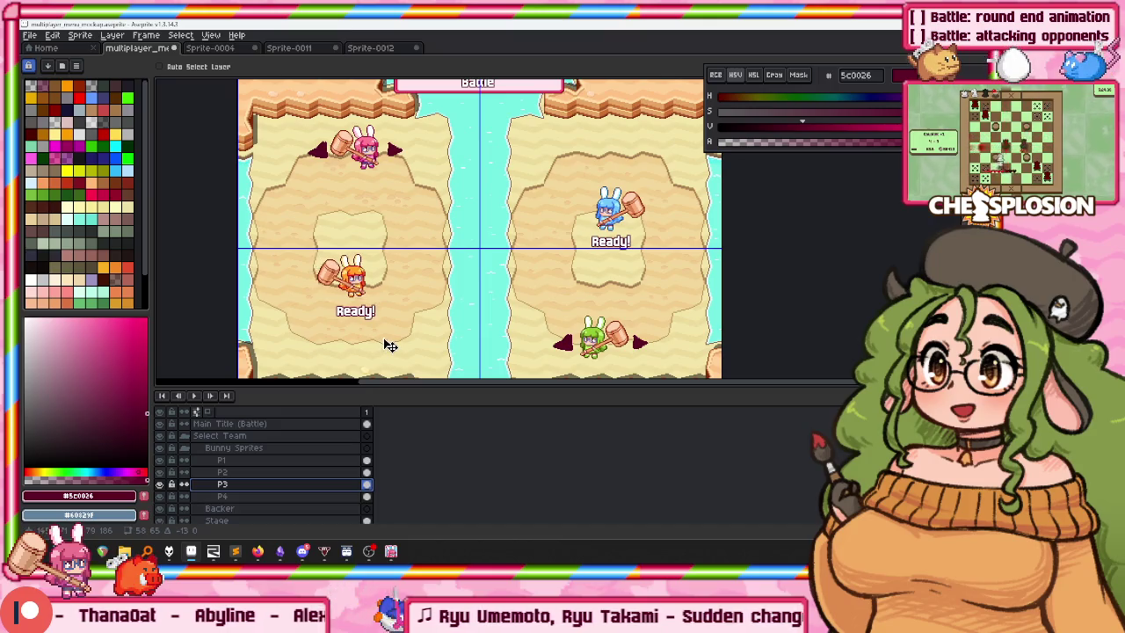
scroll(344, 201, "down", 1)
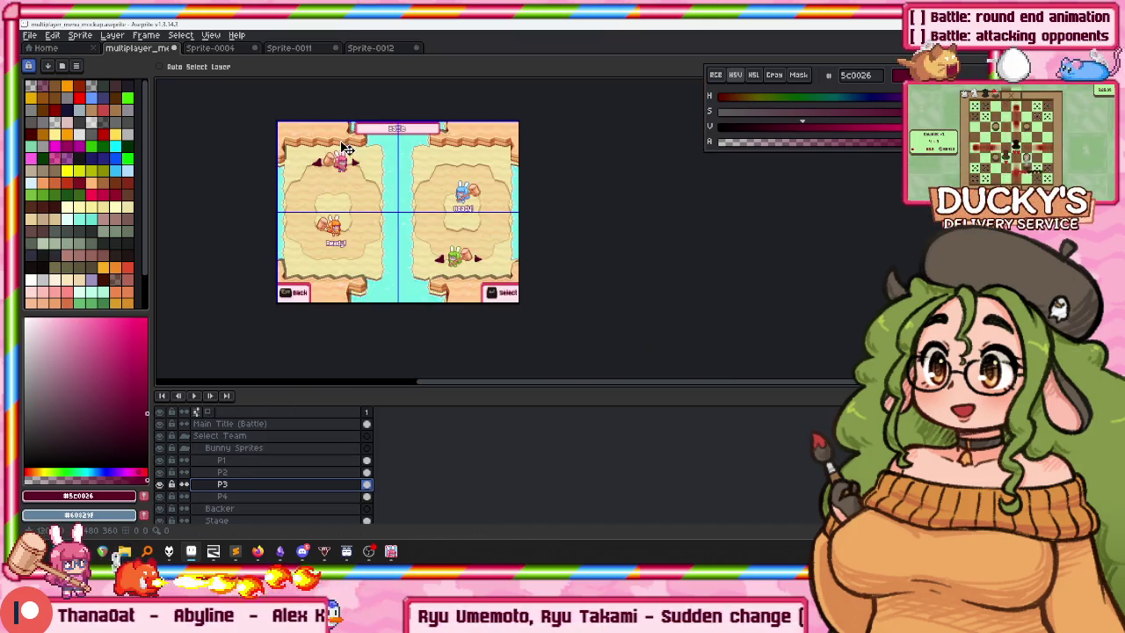
scroll(358, 166, "up", 1)
scroll(340, 377, "down", 1)
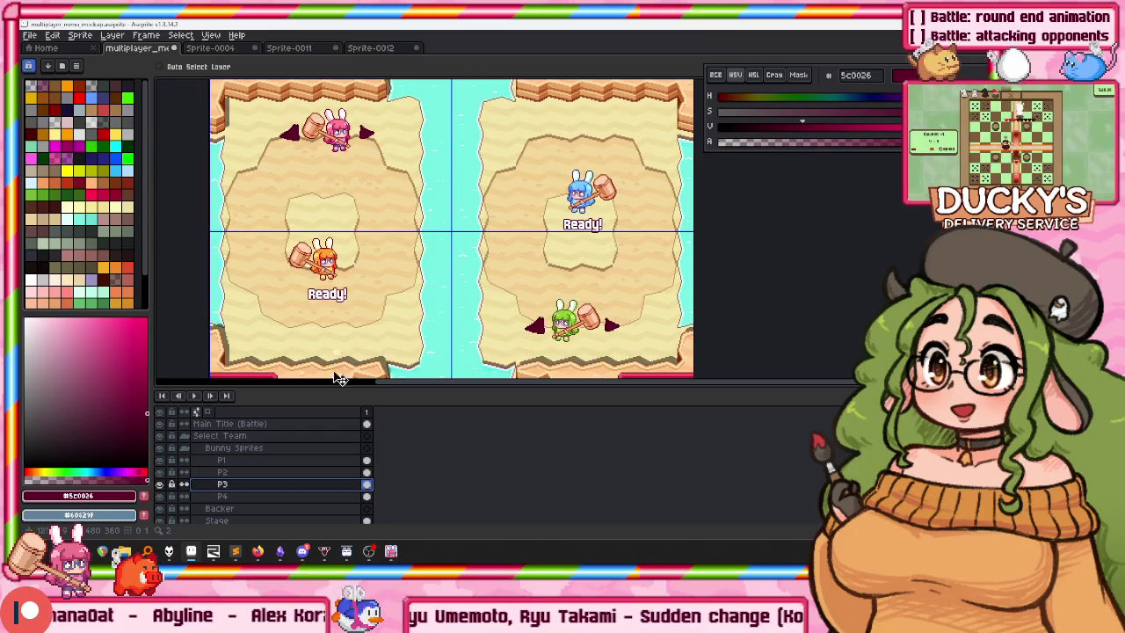
key("alt+Tab")
Pause Hyper Bun Buster, return to the title menu, and open Arcade.
key("Escape")
key("Up")
key("Return")
key("Up")
key("Up")
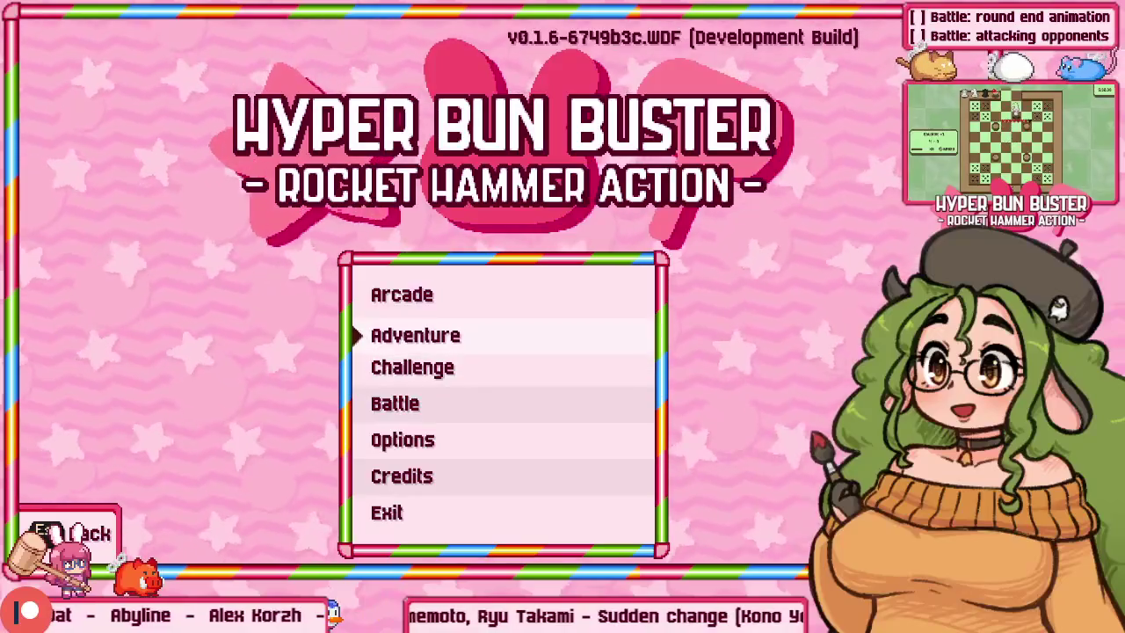
key("Up")
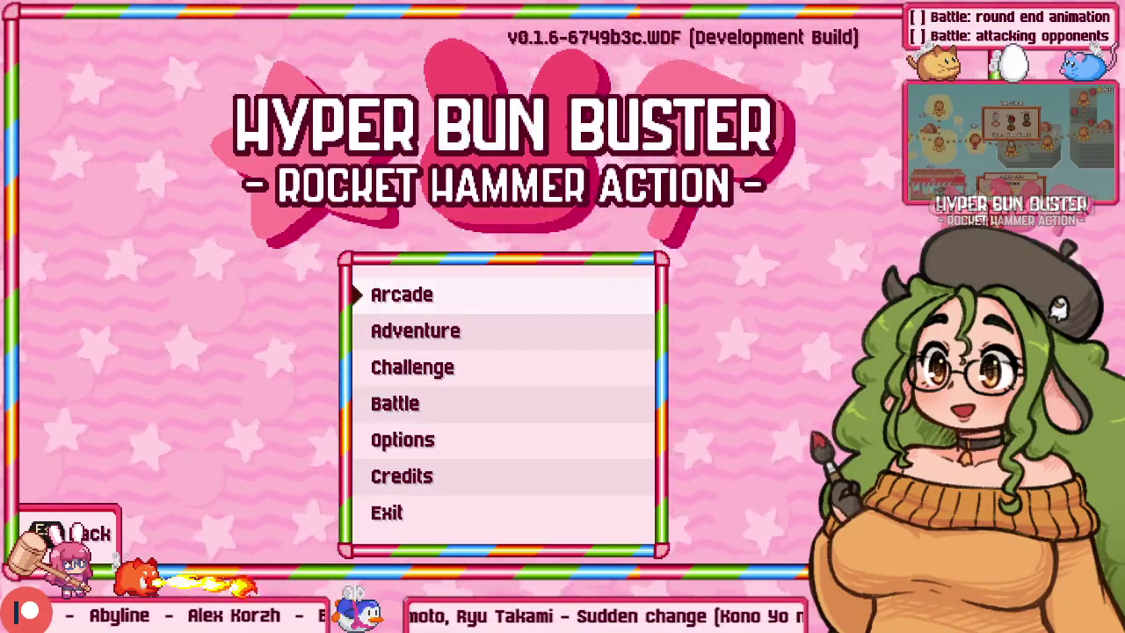
key("Return")
key("Return")
key("Return")
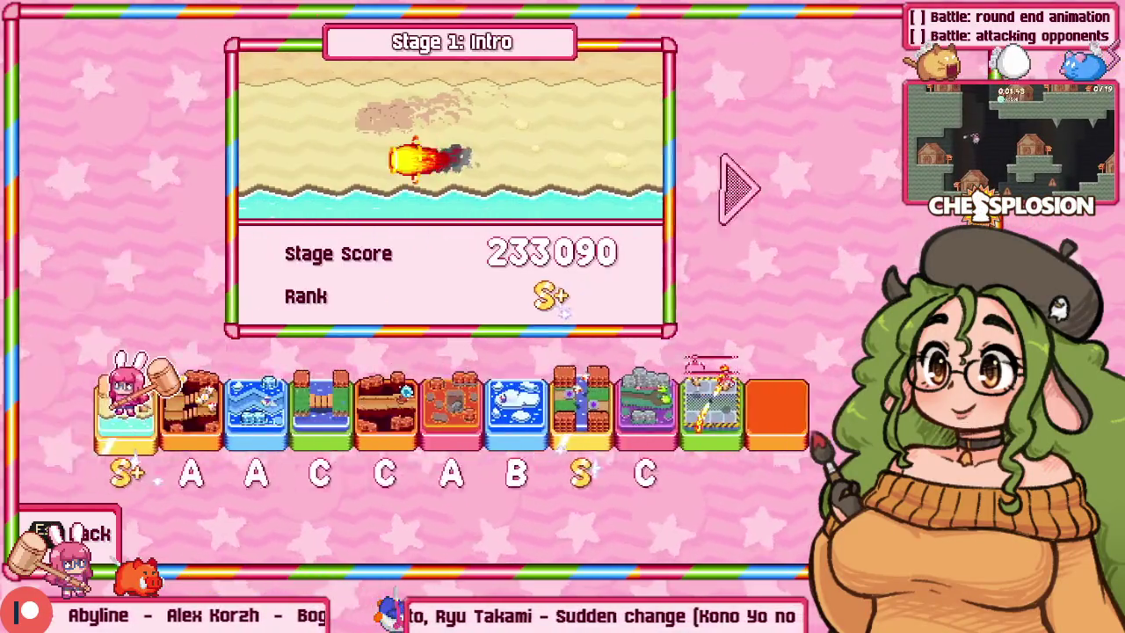
Browse the stage previews and ranks, ending on Stage 4: Mice (score 2760, rank C).
key("Right")
key("Right")
key("Right")
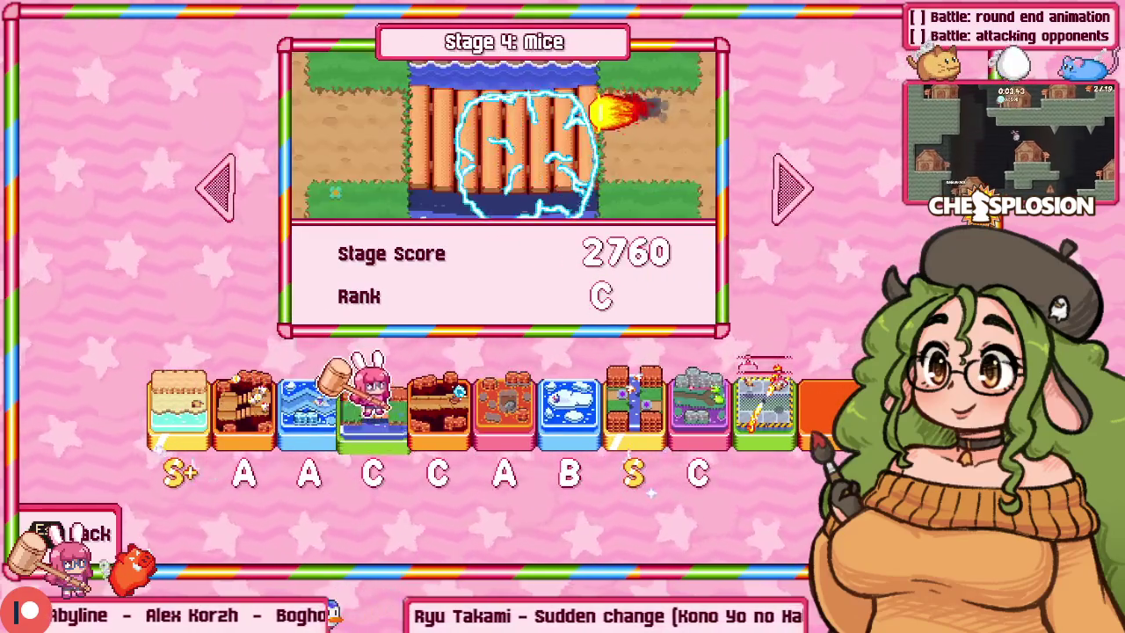
key("Right")
key("Right")
key("Right")
key("Left")
key("Left")
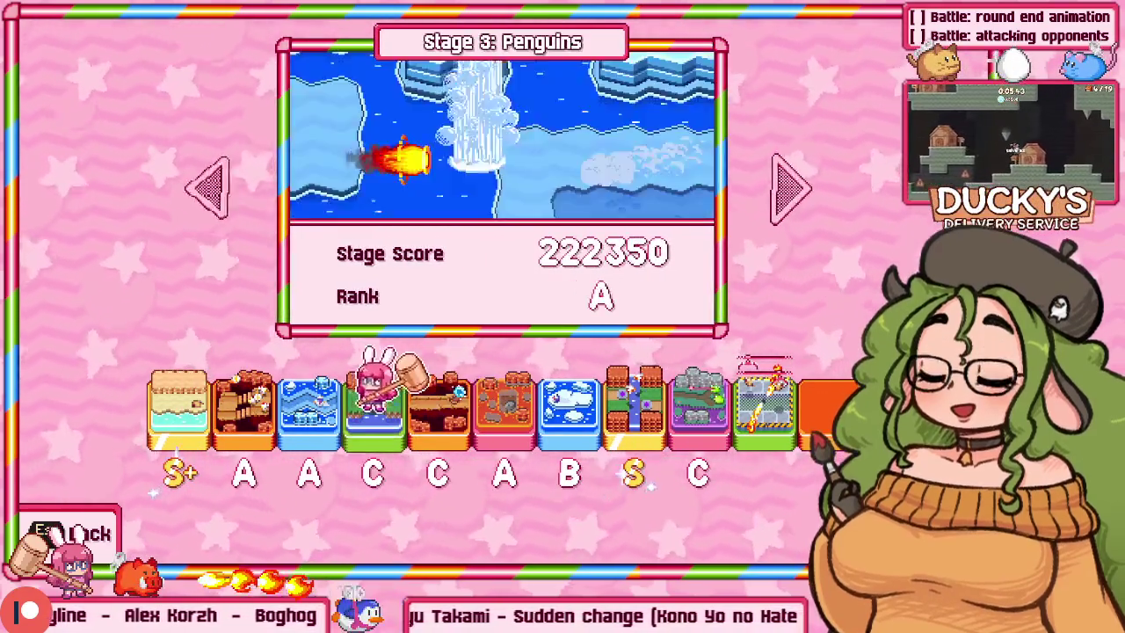
key("Left")
key("Left")
key("Right")
key("Right")
key("Right")
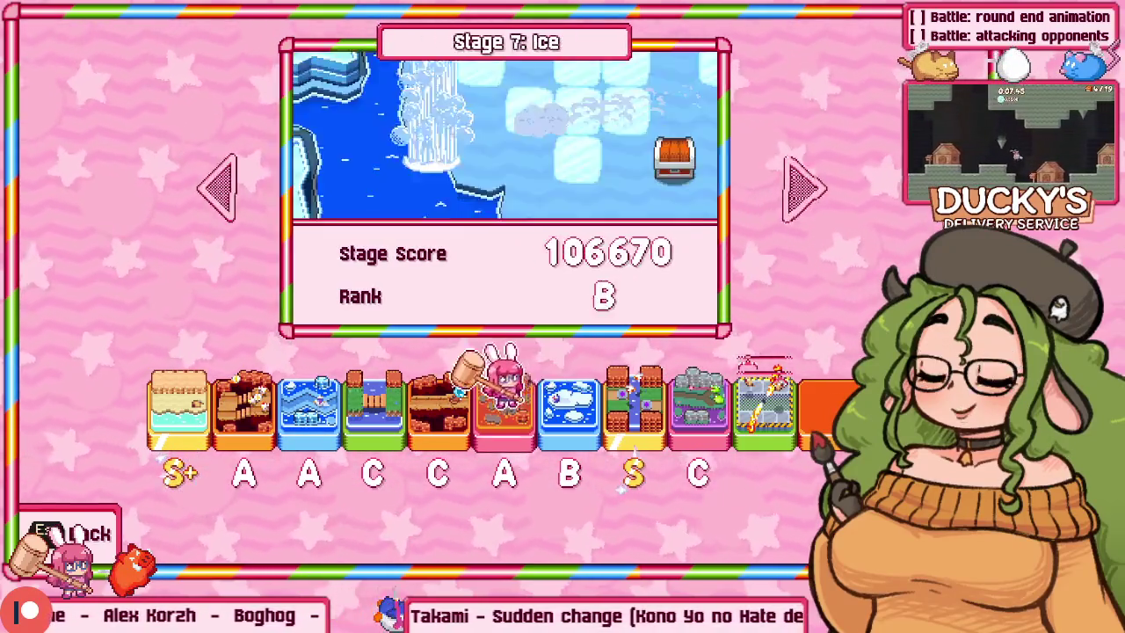
key("Left")
key("Left")
key("Left")
key("Left")
key("Left")
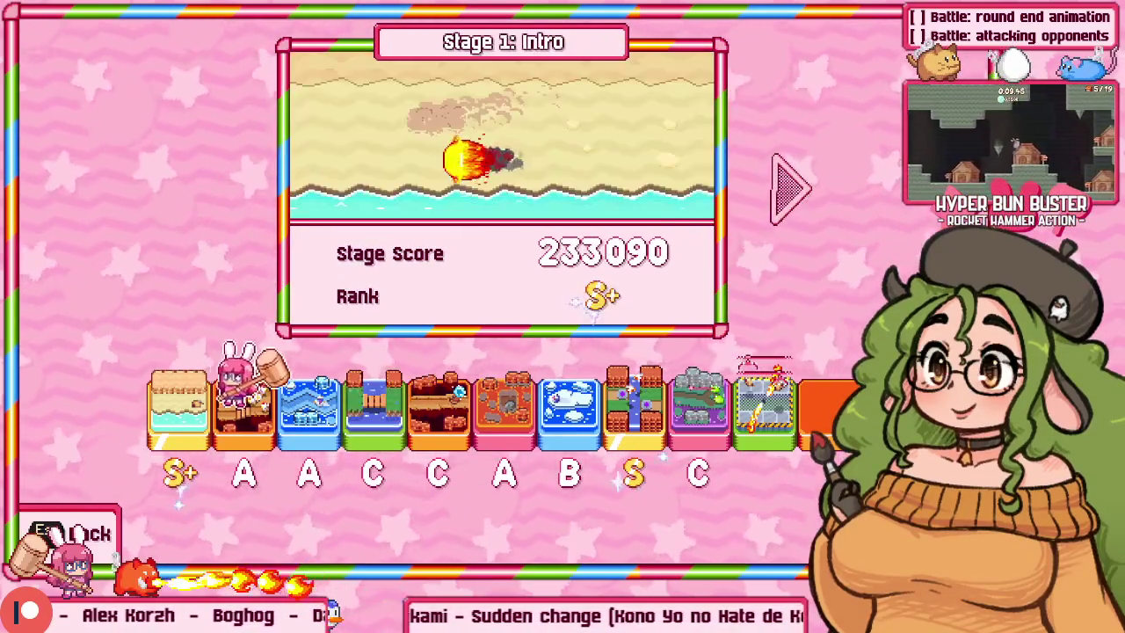
key("Right")
key("Right")
key("Left")
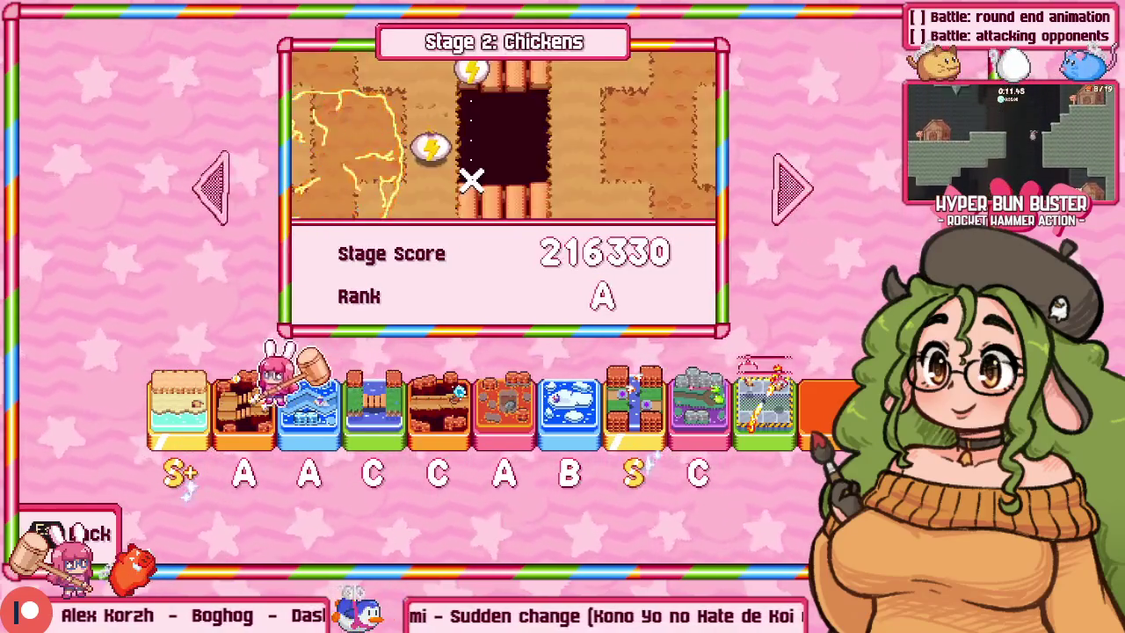
key("Right")
key("Right")
key("Left")
key("Left")
key("Left")
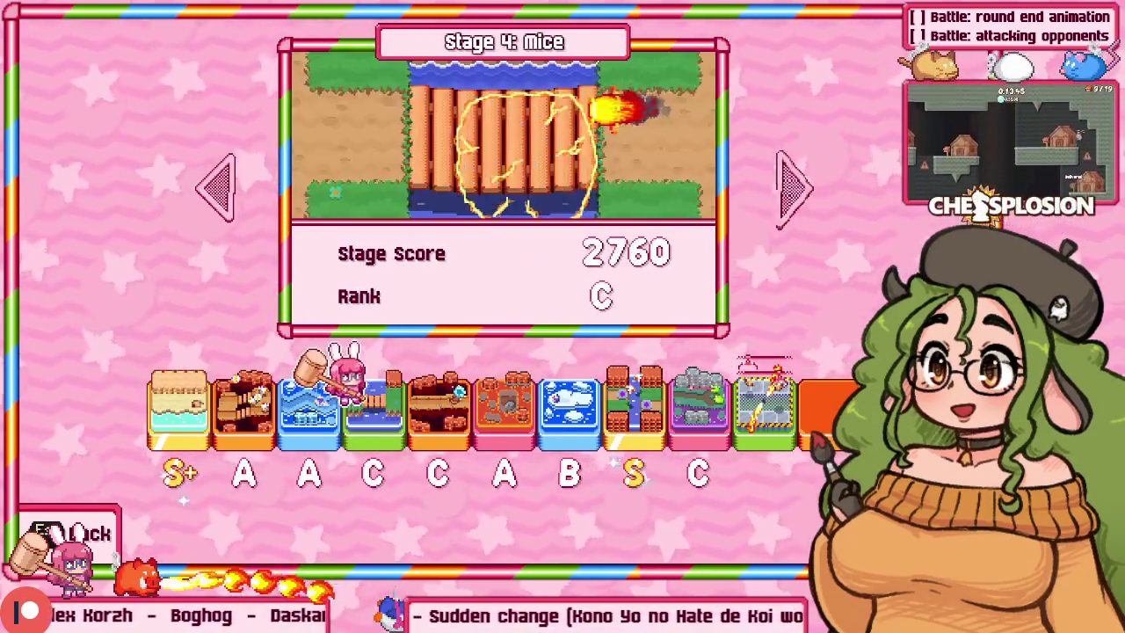
key("Right")
key("Right")
key("Right")
key("Left")
key("Left")
key("Left")
key("Right")
key("Right")
key("Right")
key("Right")
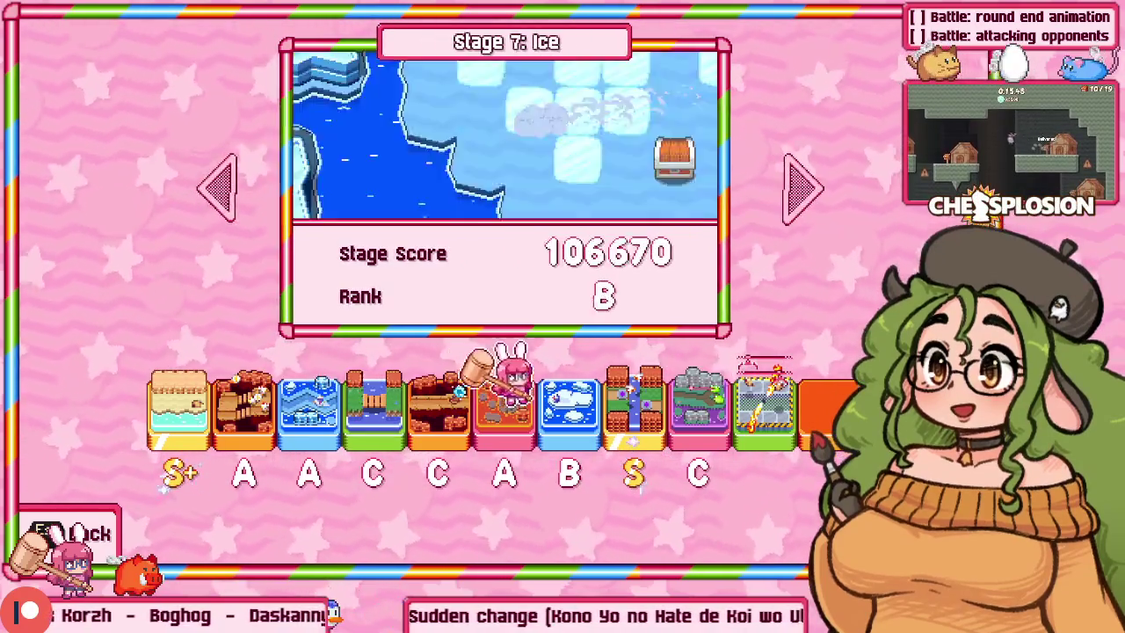
key("Right")
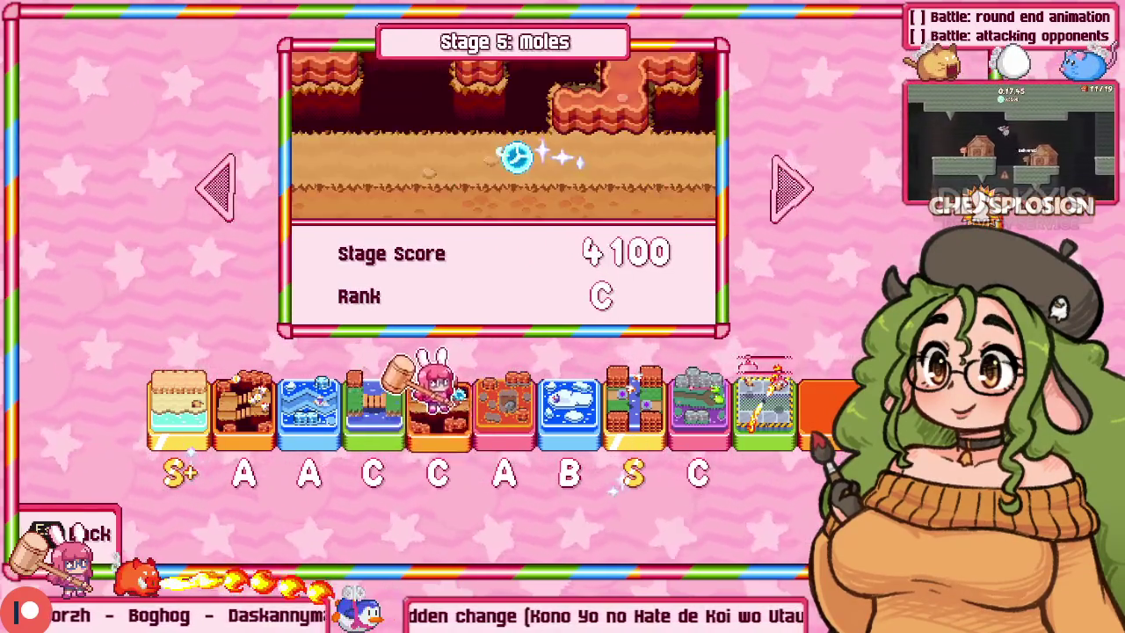
key("Left")
key("Left")
key("Right")
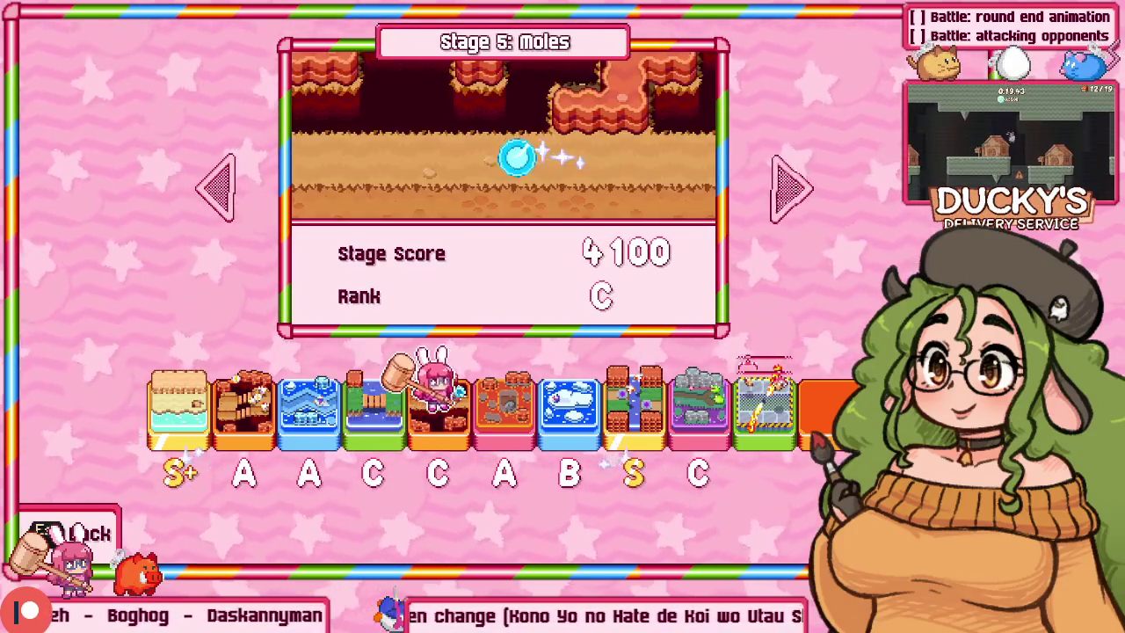
key("Right")
key("Left")
key("Left")
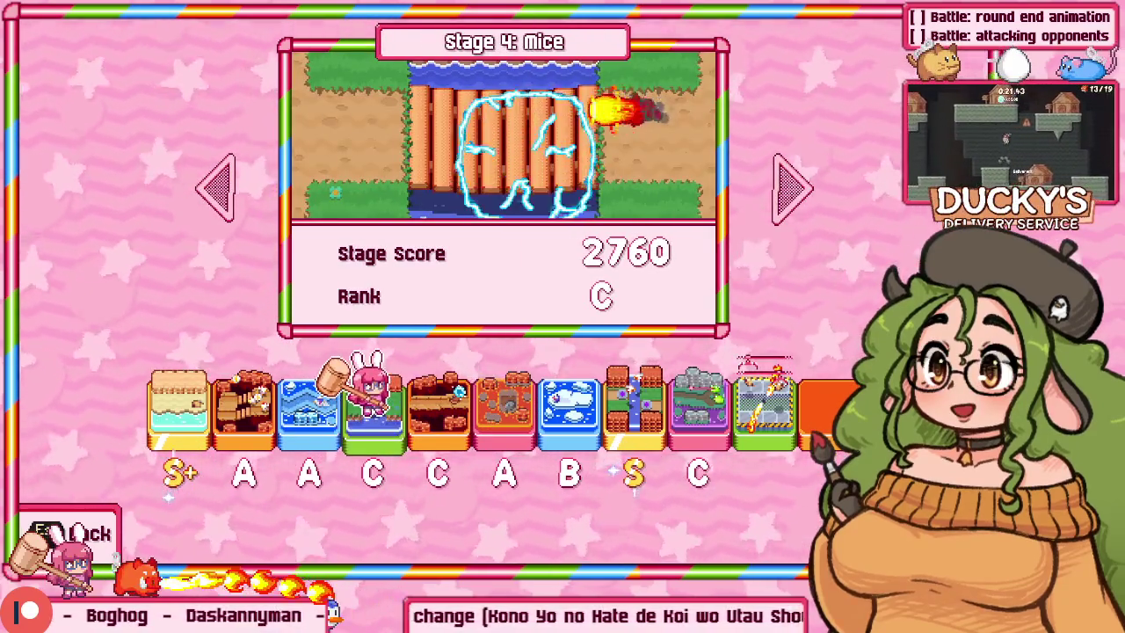
key("alt+Tab")
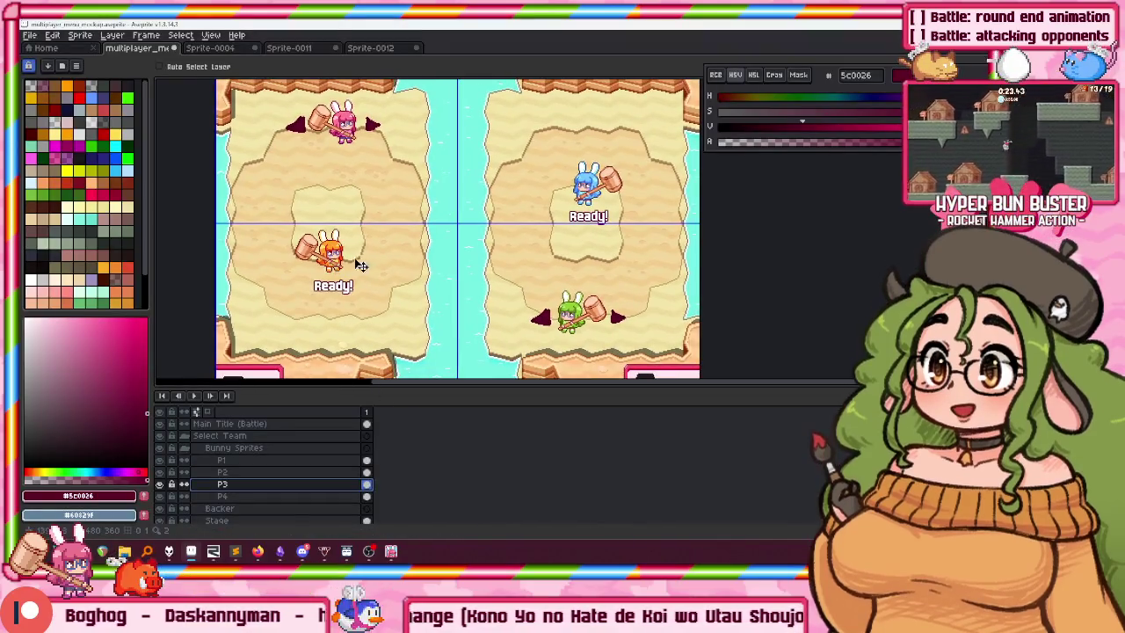
Make the Players Joining the game etc group visible and place it below Main Title (Battle).
left_click_drag(377, 250, 373, 269)
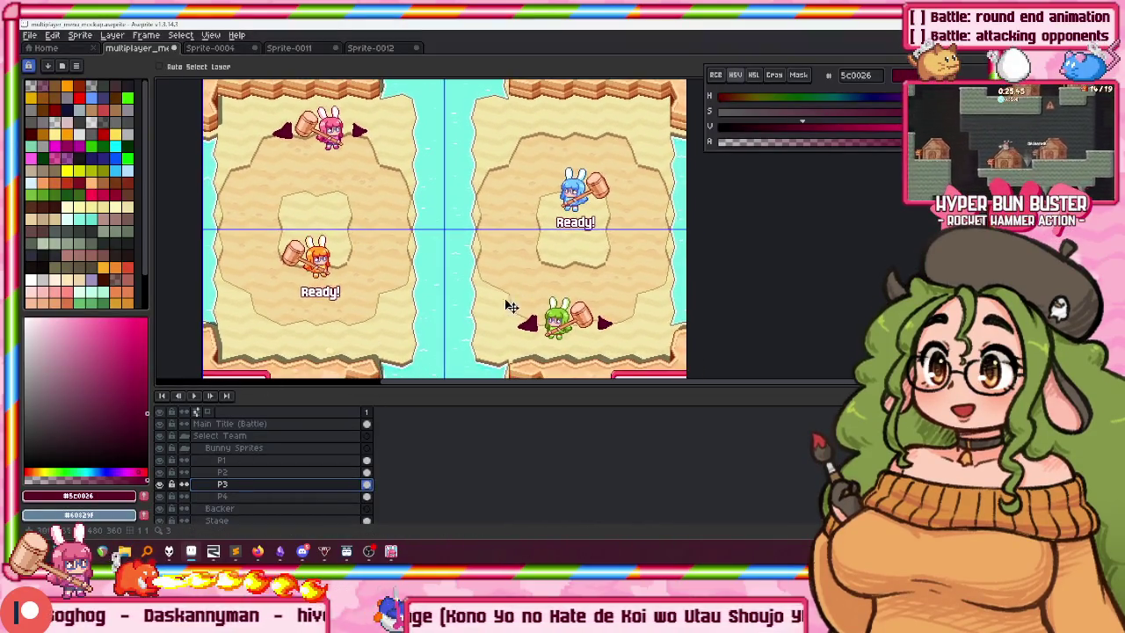
scroll(502, 314, "down", 2)
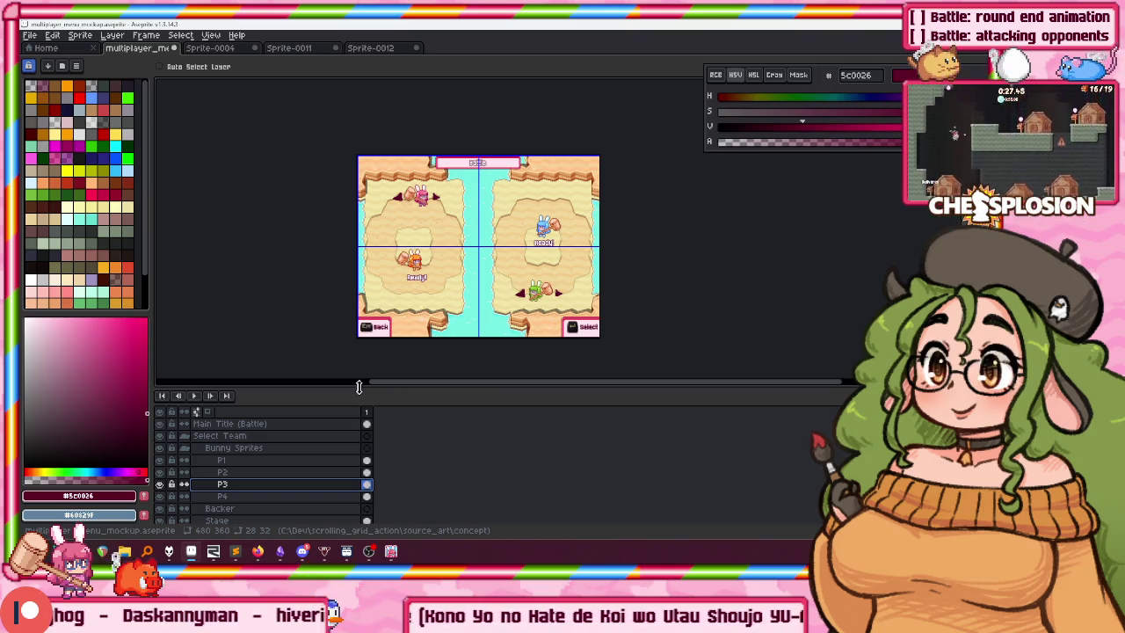
scroll(440, 166, "up", 2)
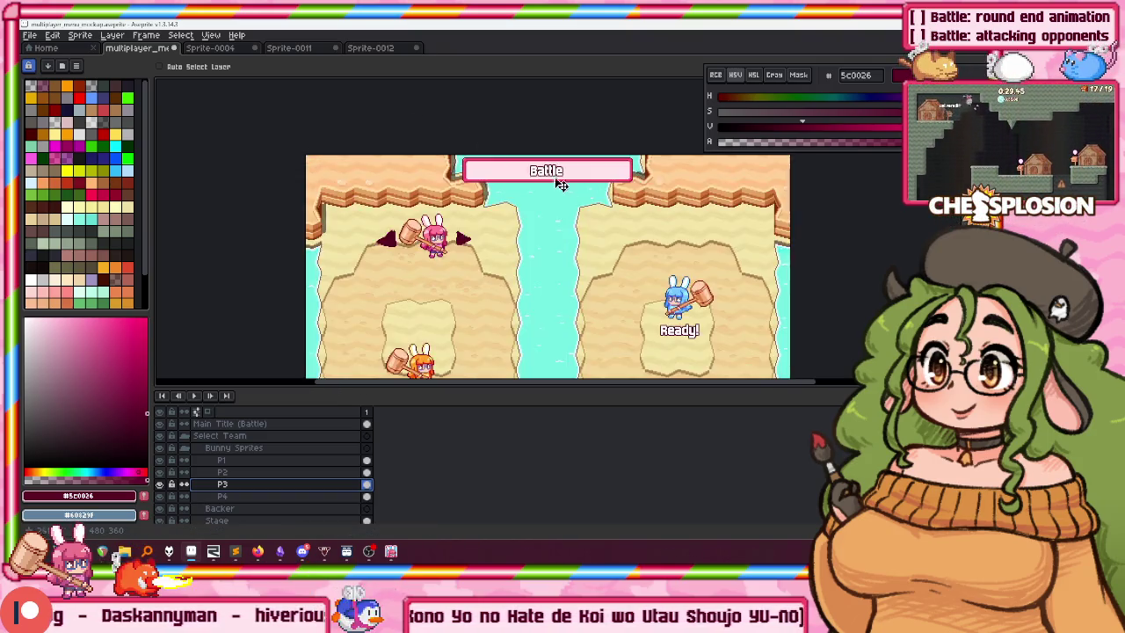
scroll(439, 167, "up", 1)
scroll(440, 167, "down", 1)
scroll(266, 448, "up", 3)
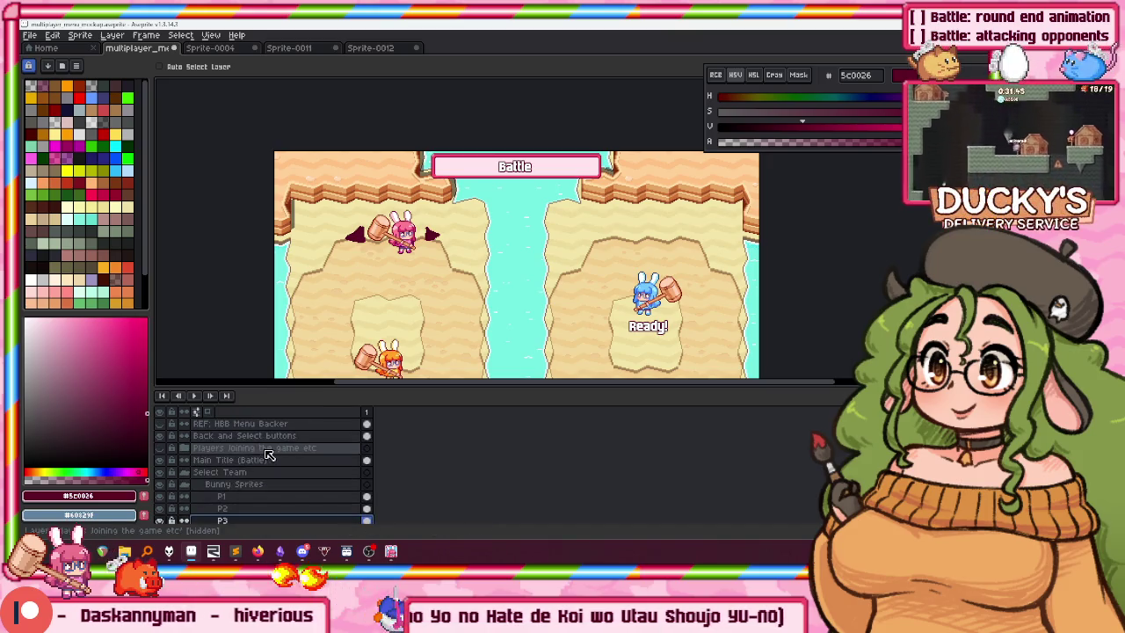
scroll(227, 464, "up", 1)
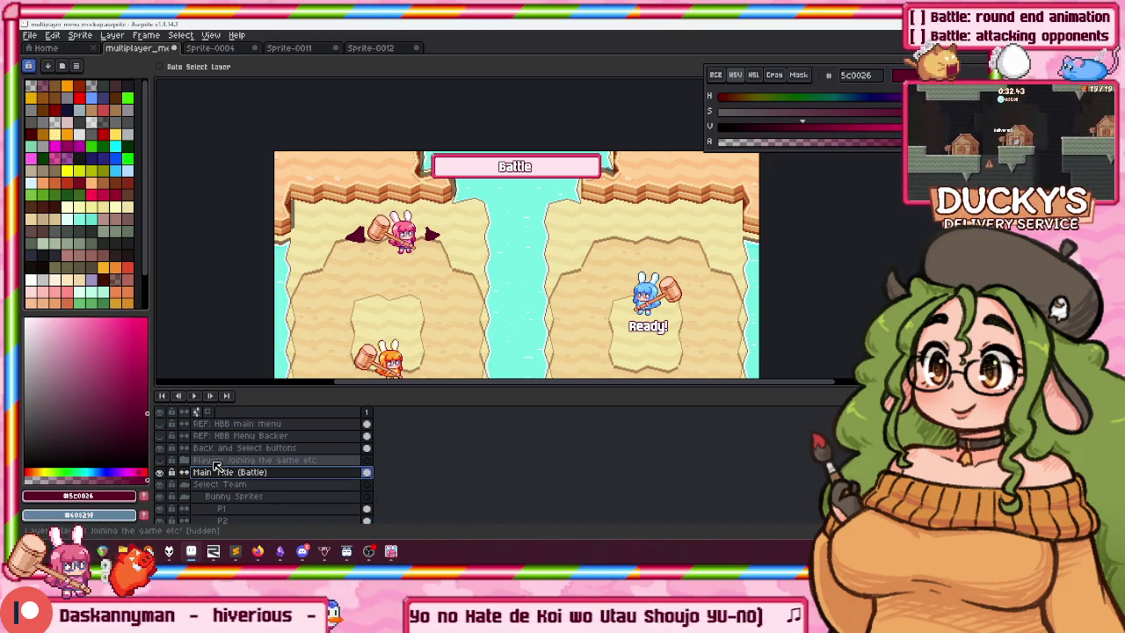
left_click(195, 461)
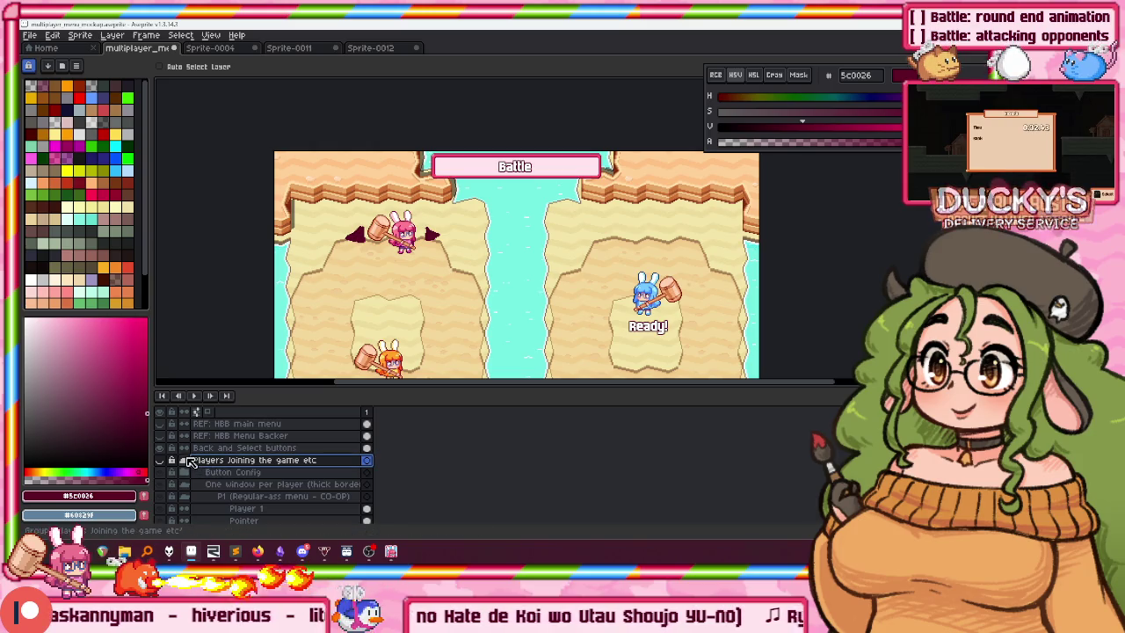
left_click(160, 461)
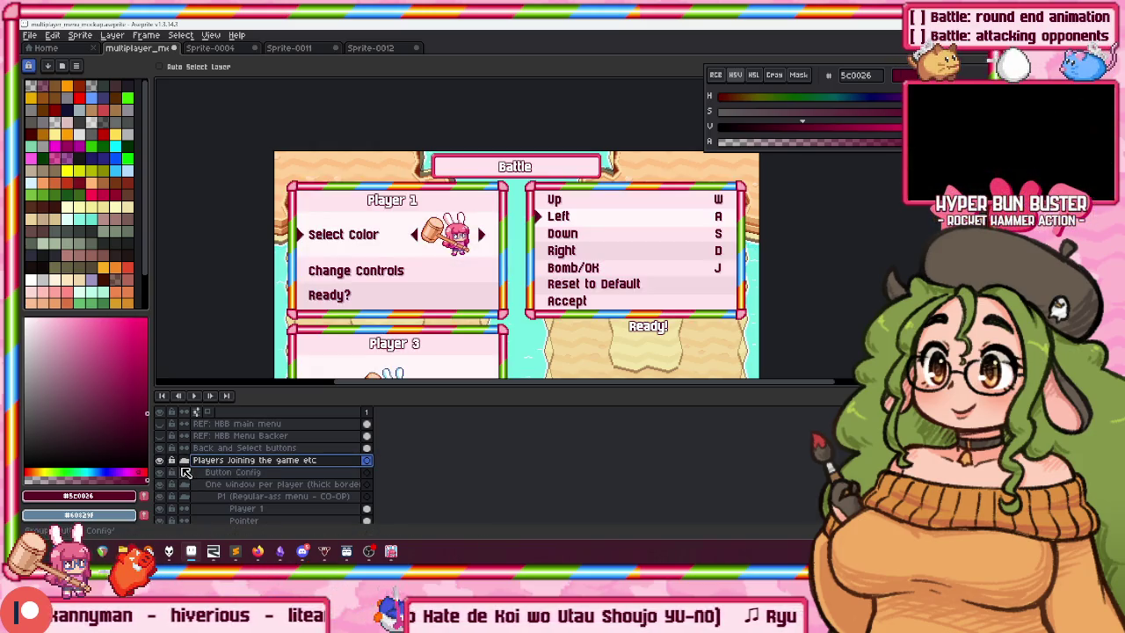
left_click(225, 472)
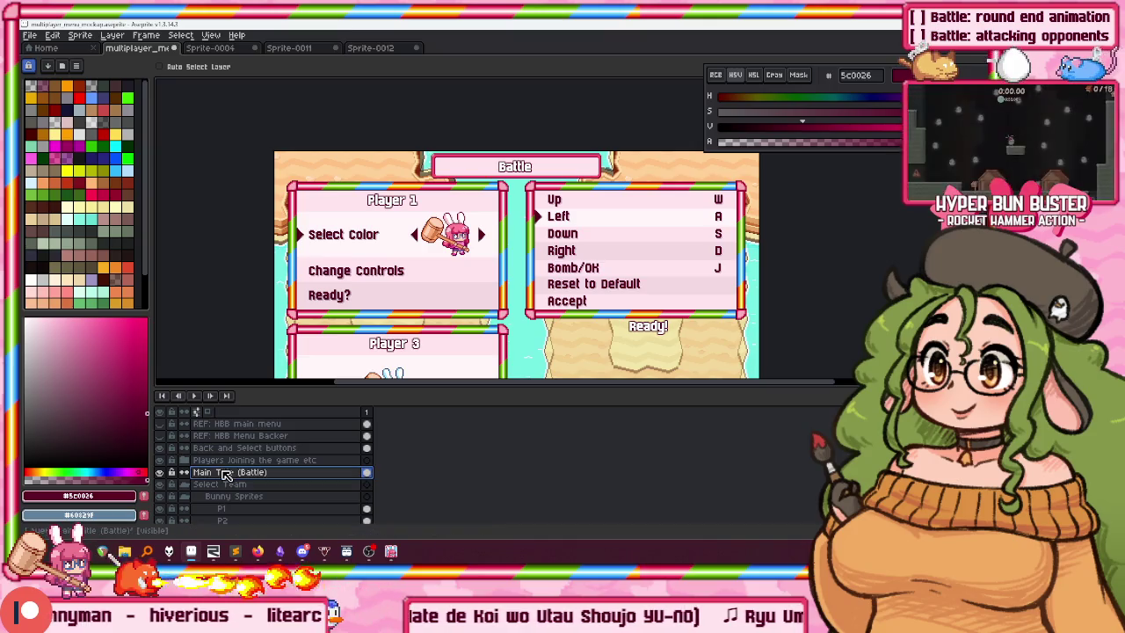
mouse_move(250, 460)
left_mouse_down()
mouse_move(193, 477)
mouse_move(235, 488)
left_mouse_up()
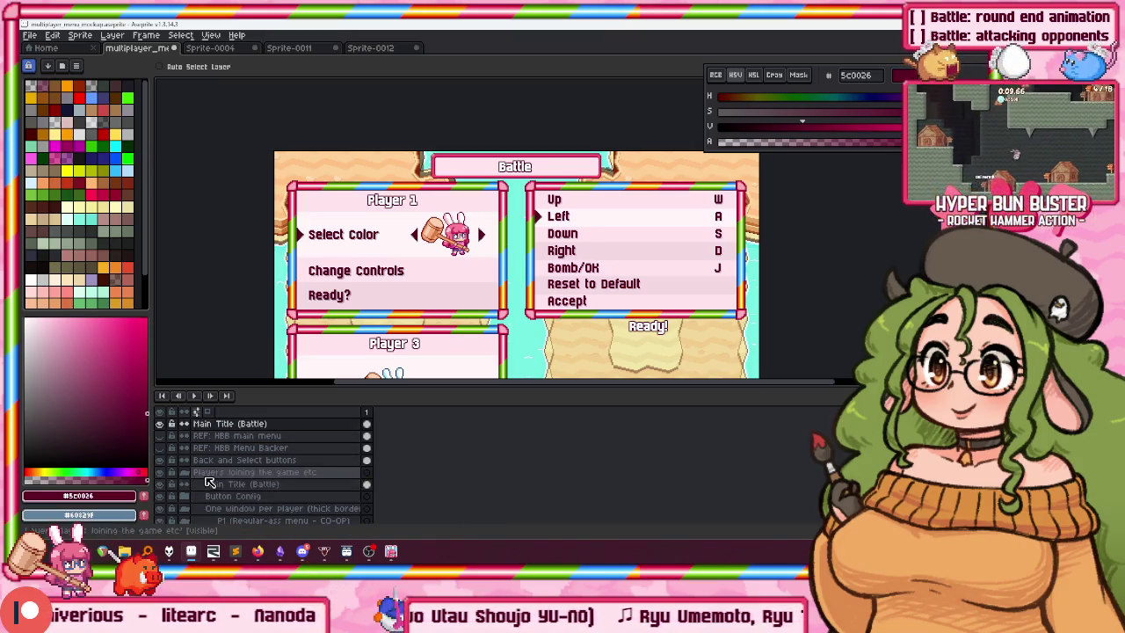
Hide the player panels, show Main Title (Battle), and move it into Select Team.
left_click(189, 474)
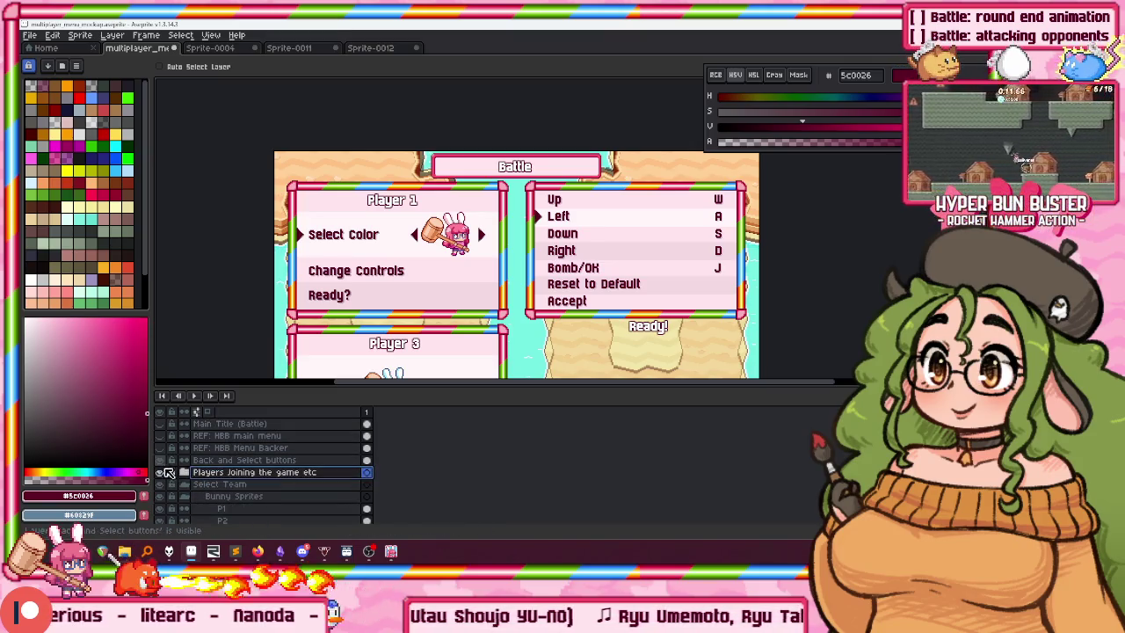
left_click(161, 476)
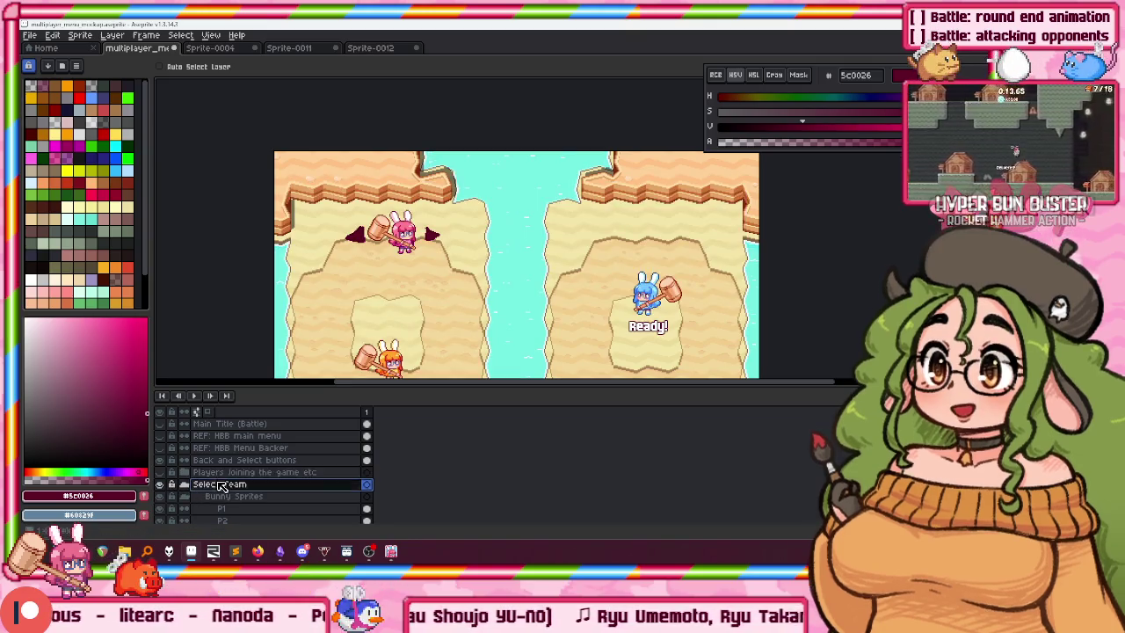
left_click(212, 426)
left_click(160, 424)
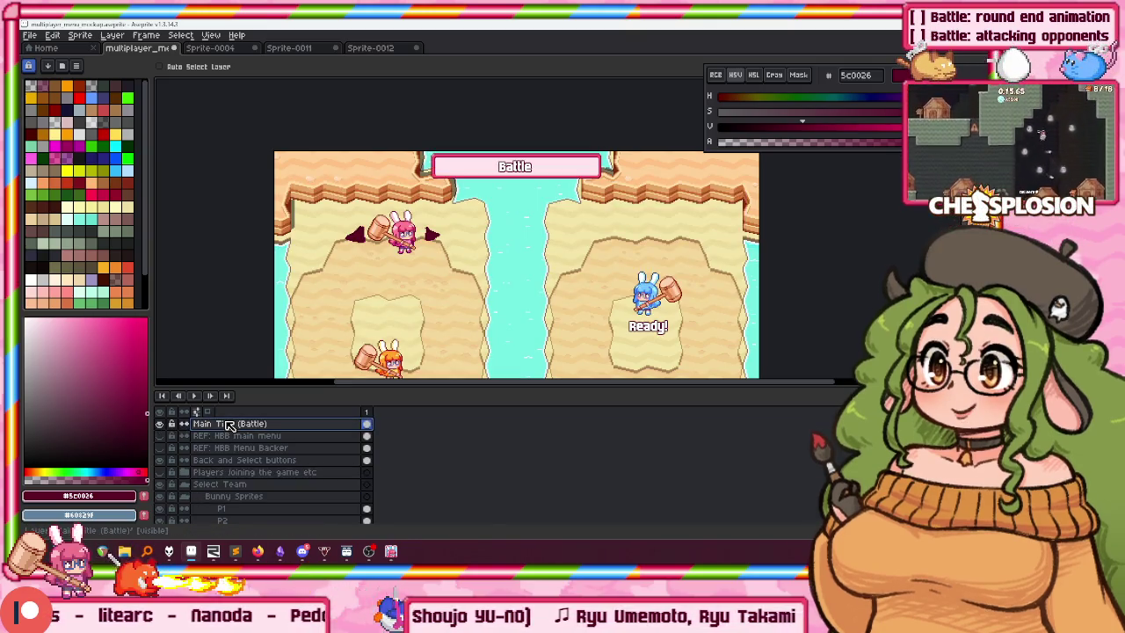
left_click_drag(229, 426, 243, 490)
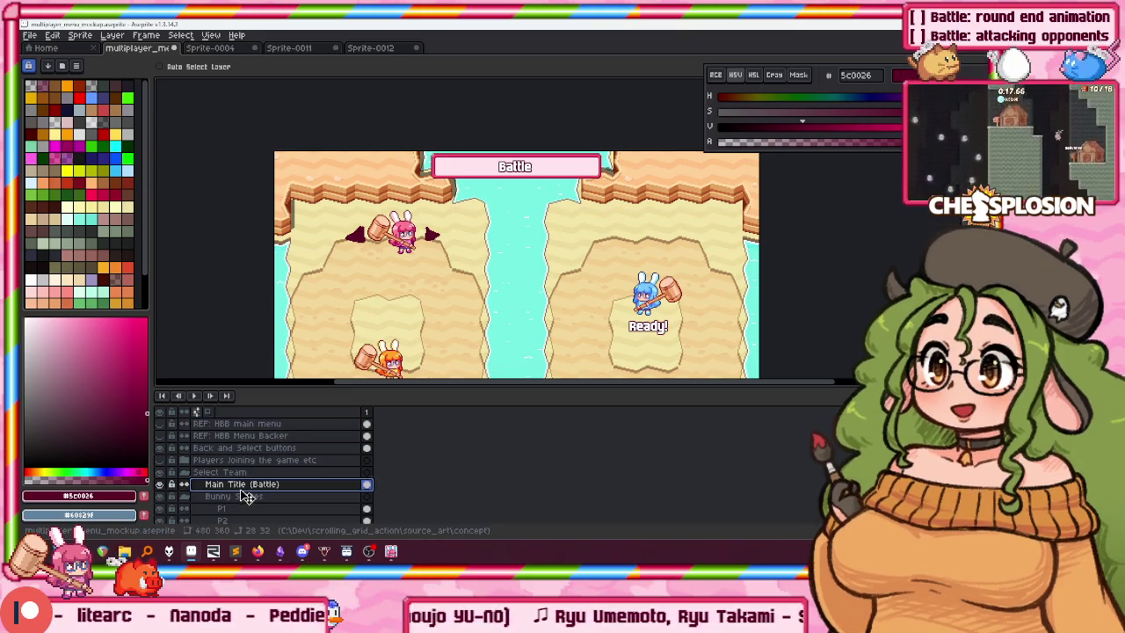
scroll(493, 207, "up", 5)
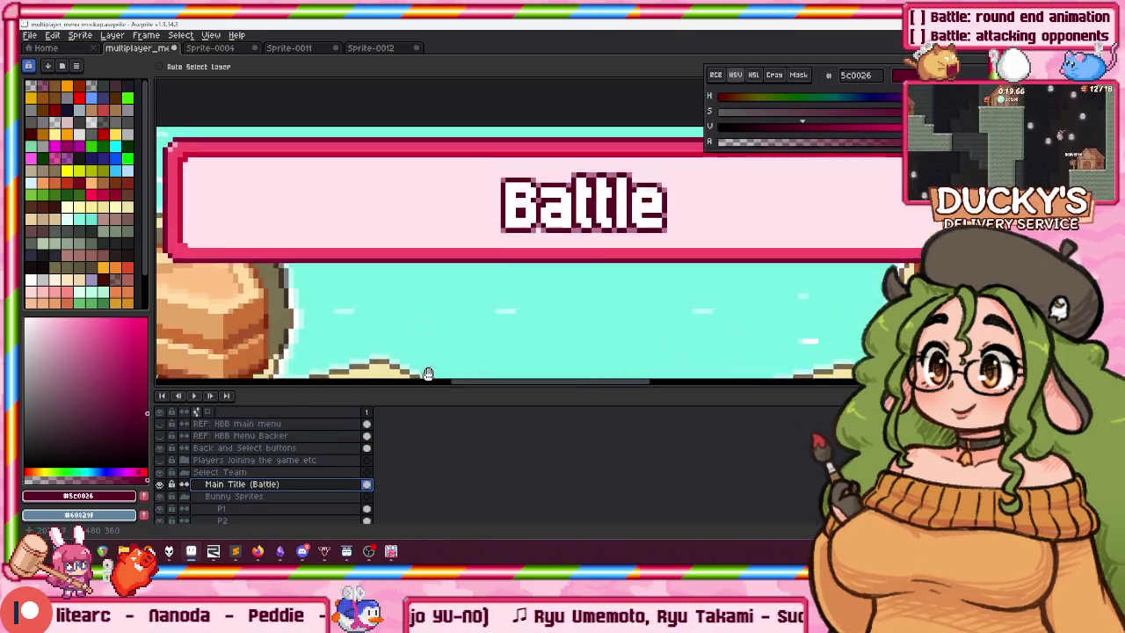
left_click(409, 241)
left_click_drag(409, 241, 352, 264)
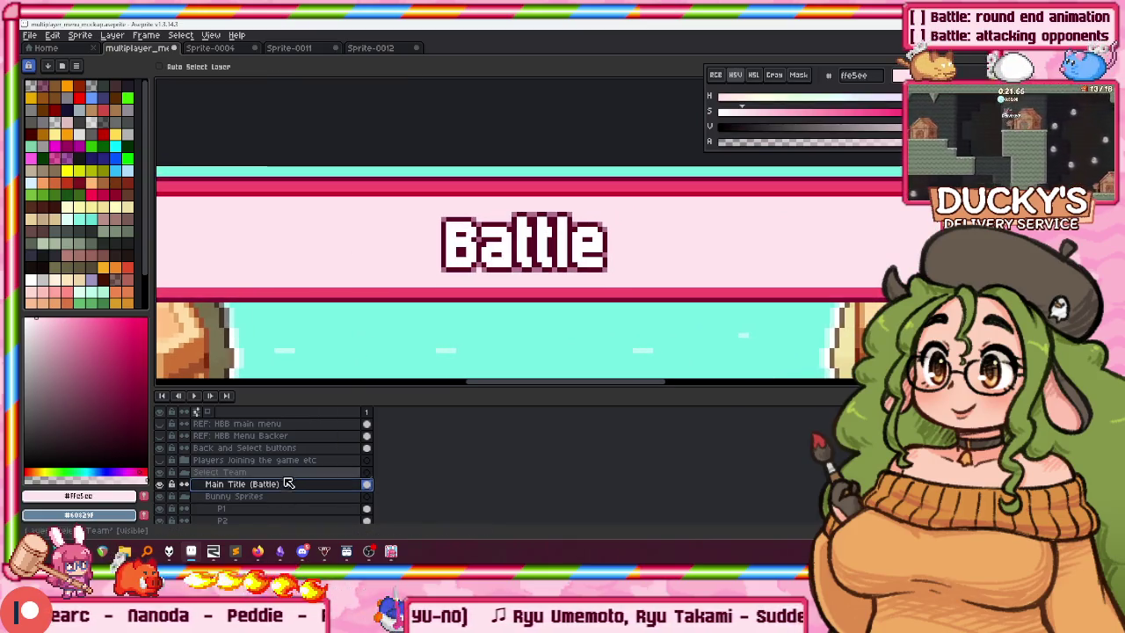
Rename the title layer to Main Title (Select Team).
key("shift+p")
key("End")
key("BackSpace")
key("BackSpace")
key("BackSpace")
type("S")
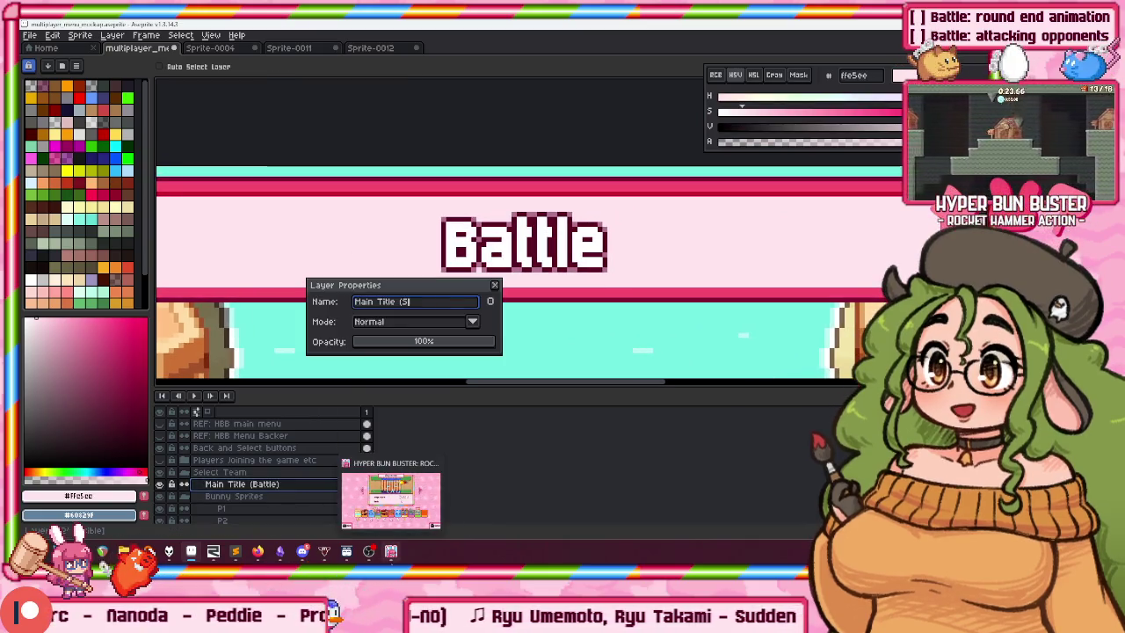
type("elect Team)")
key("Return")
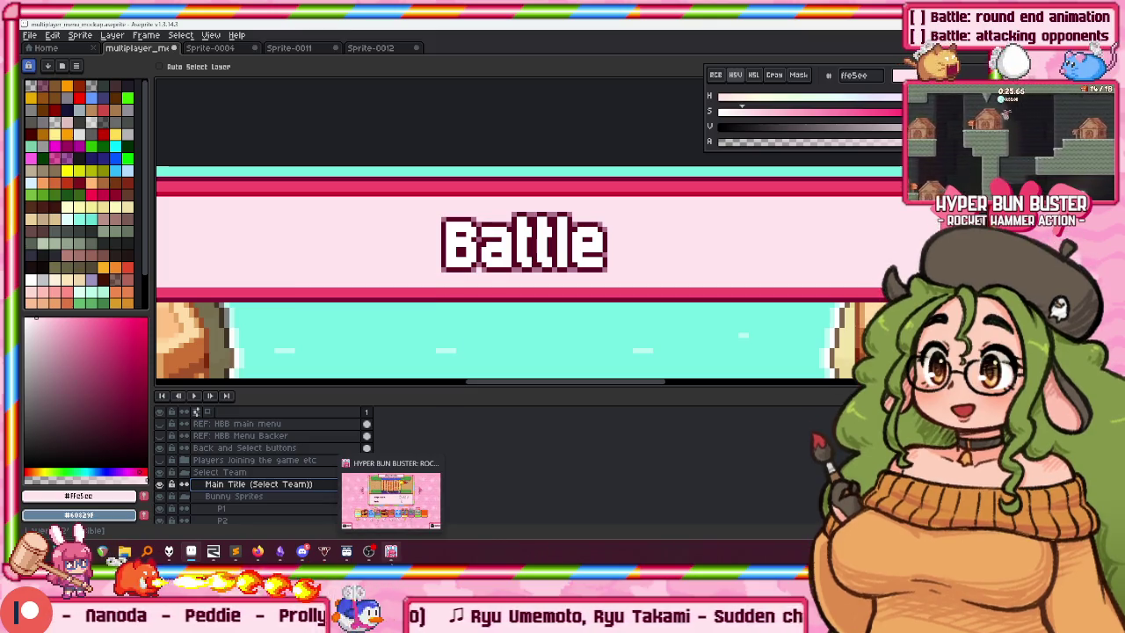
Add a new empty Layer 1 above the renamed title layer.
left_click(387, 501)
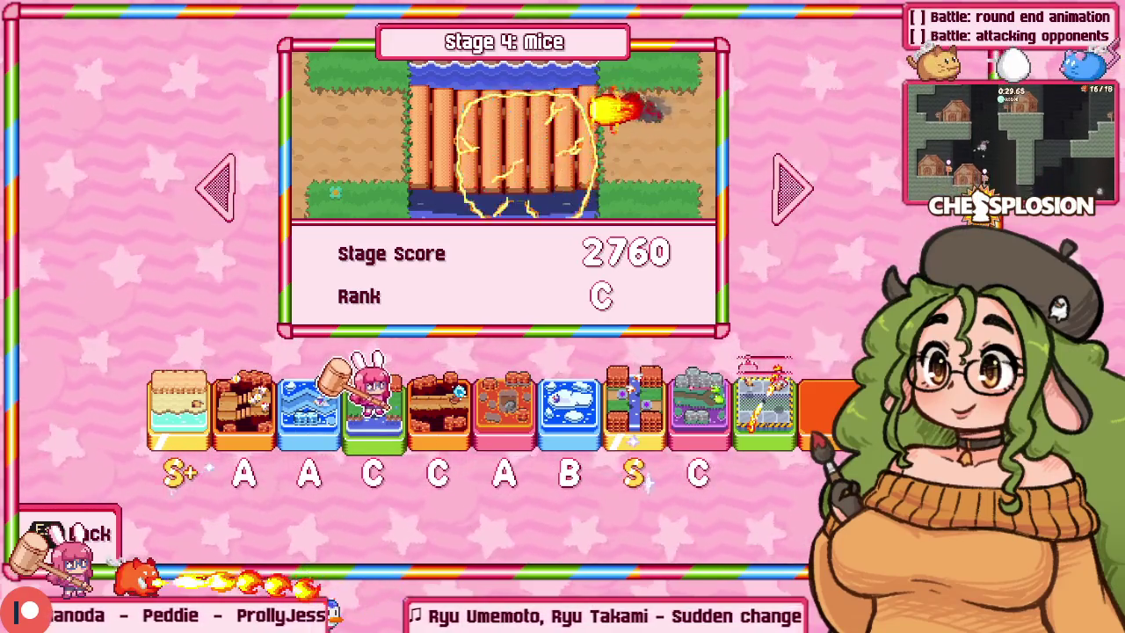
key("alt+Tab")
key("Escape")
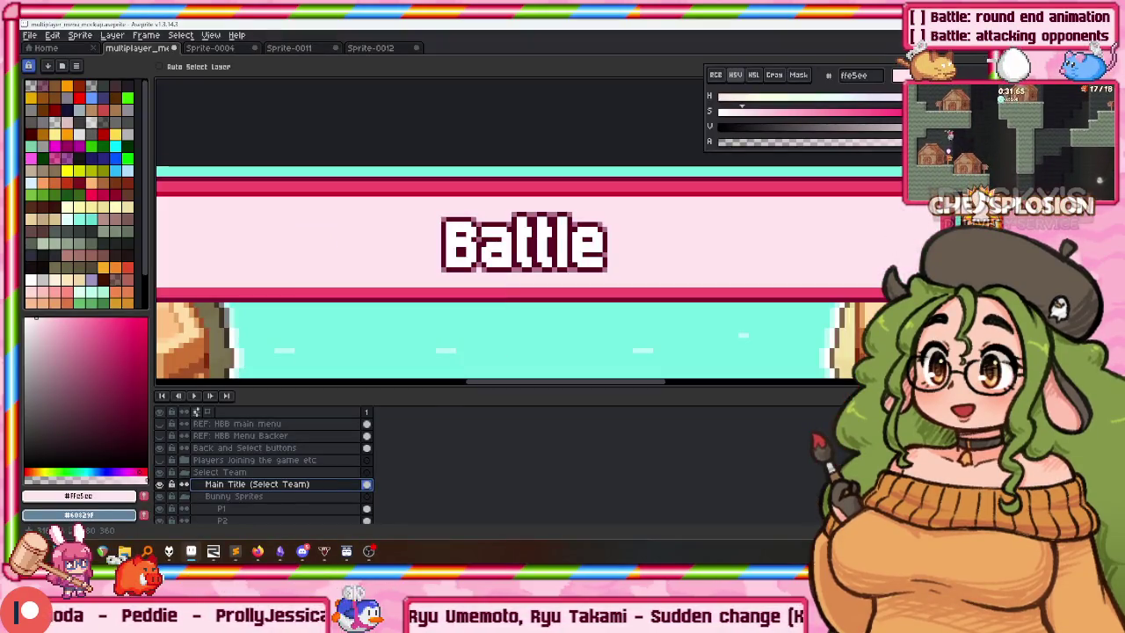
key("shift+n")
scroll(457, 263, "up", 1)
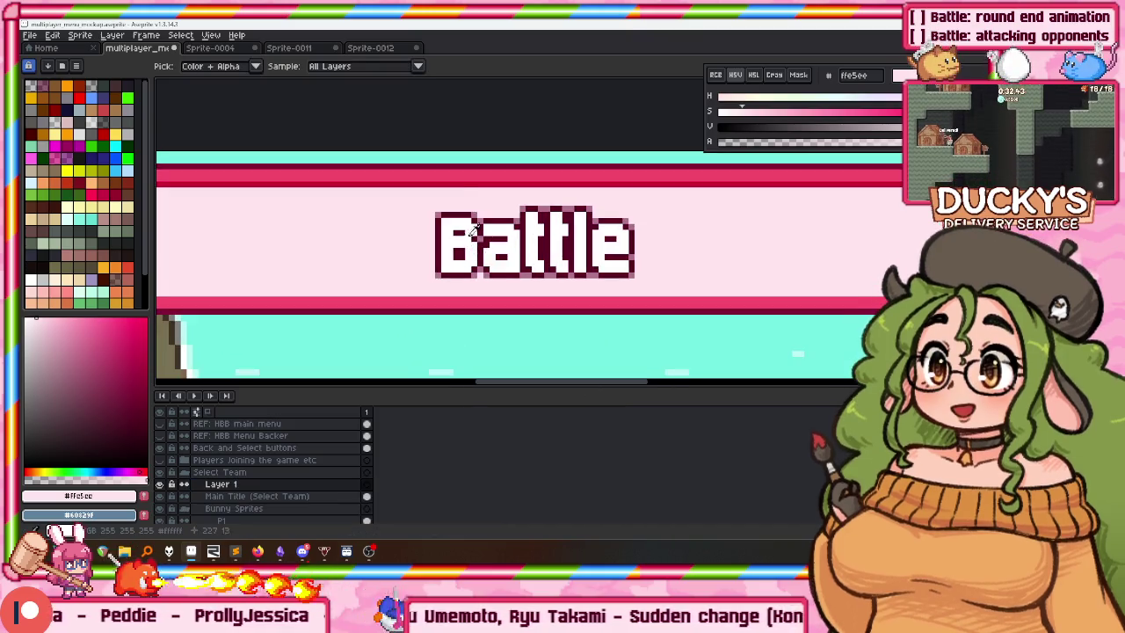
Add 'Select Team' text on the title banner and sample the dark maroon from the Battle lettering.
key("t")
left_click(302, 232)
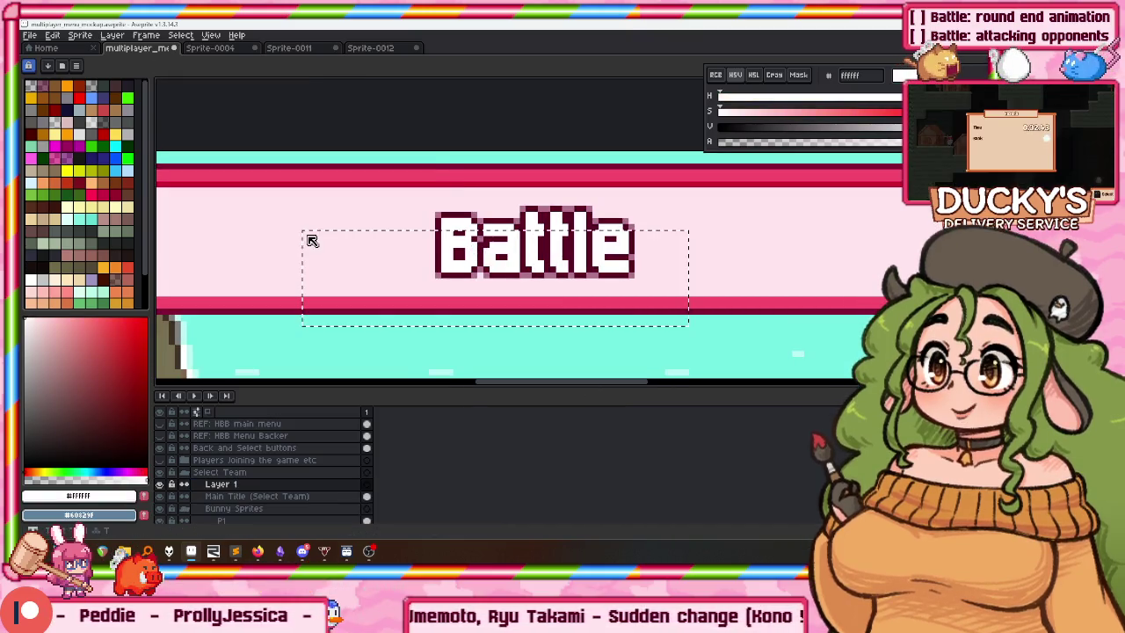
type("Select Team")
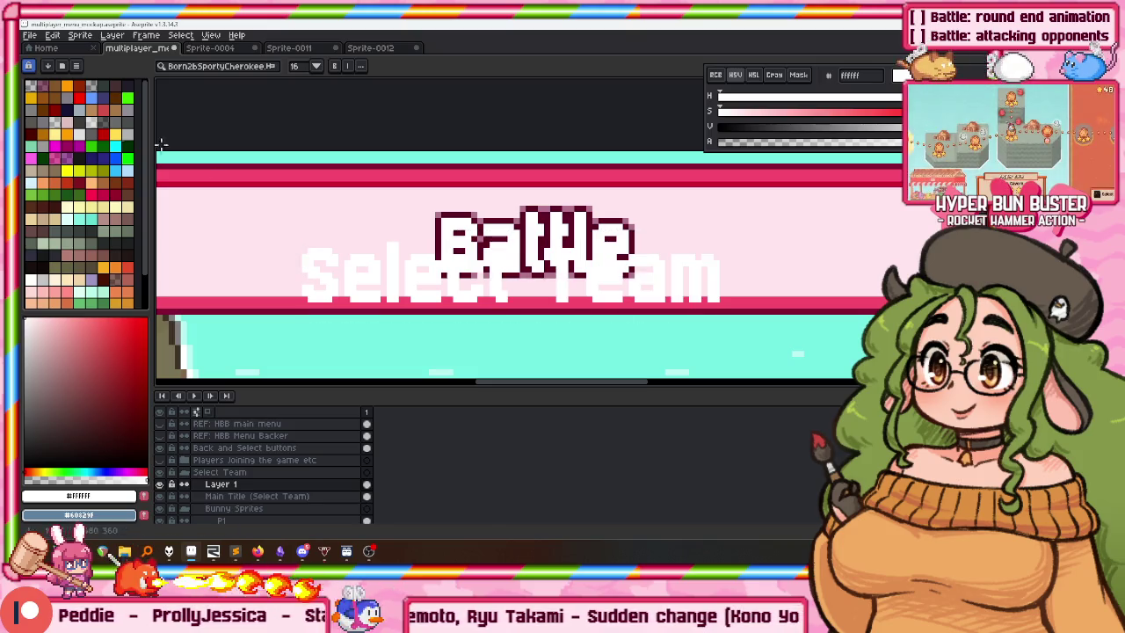
scroll(378, 219, "up", 2)
scroll(378, 220, "up", 1)
left_click(510, 231, "alt")
scroll(397, 265, "down", 1)
Try a first outline pattern on the Select Team text, then undo it.
key("shift+o")
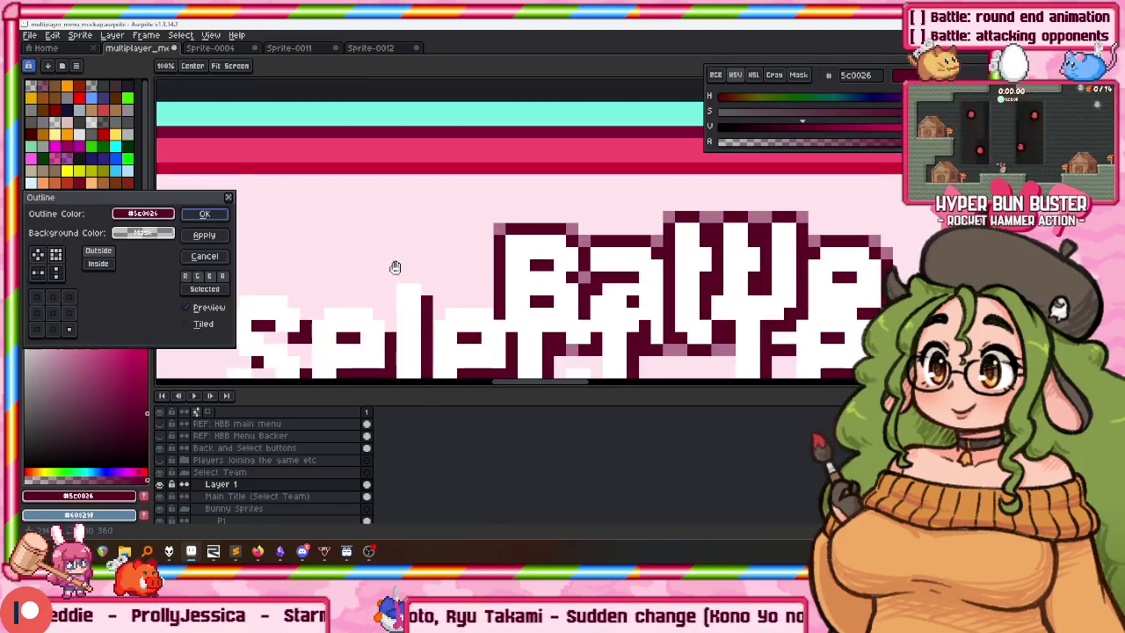
left_click(37, 254)
left_click(204, 214)
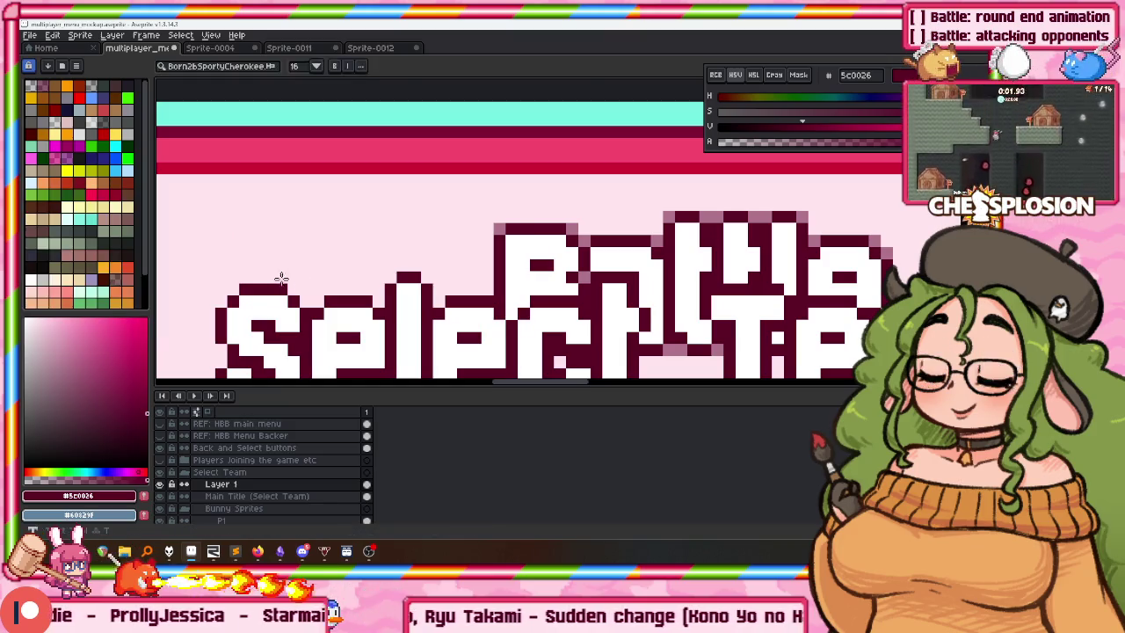
key("w")
key("ctrl+y")
key("ctrl+z")
Outline the text with the thicker square pattern in half-transparent #5c0026 (alpha 128).
key("shift+o")
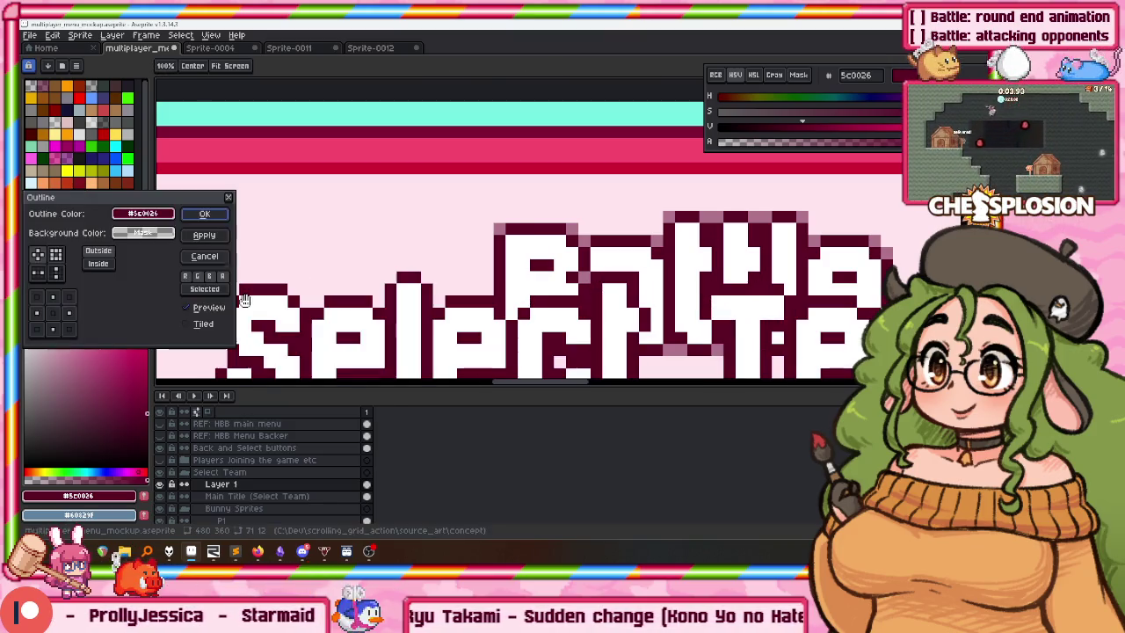
left_click(58, 255)
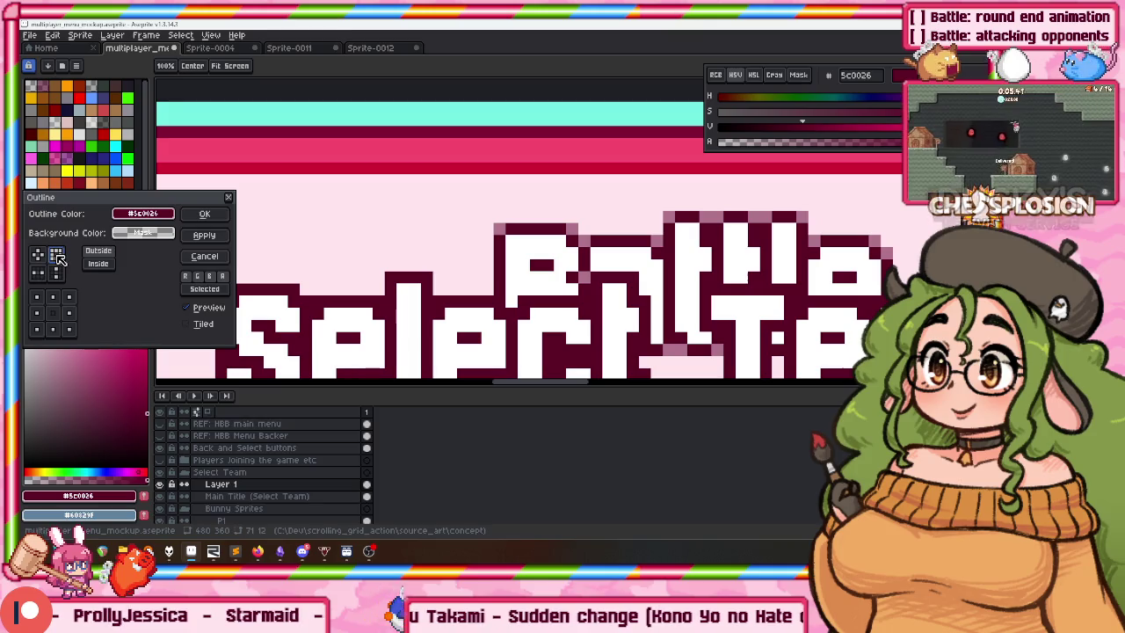
left_click(142, 214)
key("Escape")
left_click(143, 214)
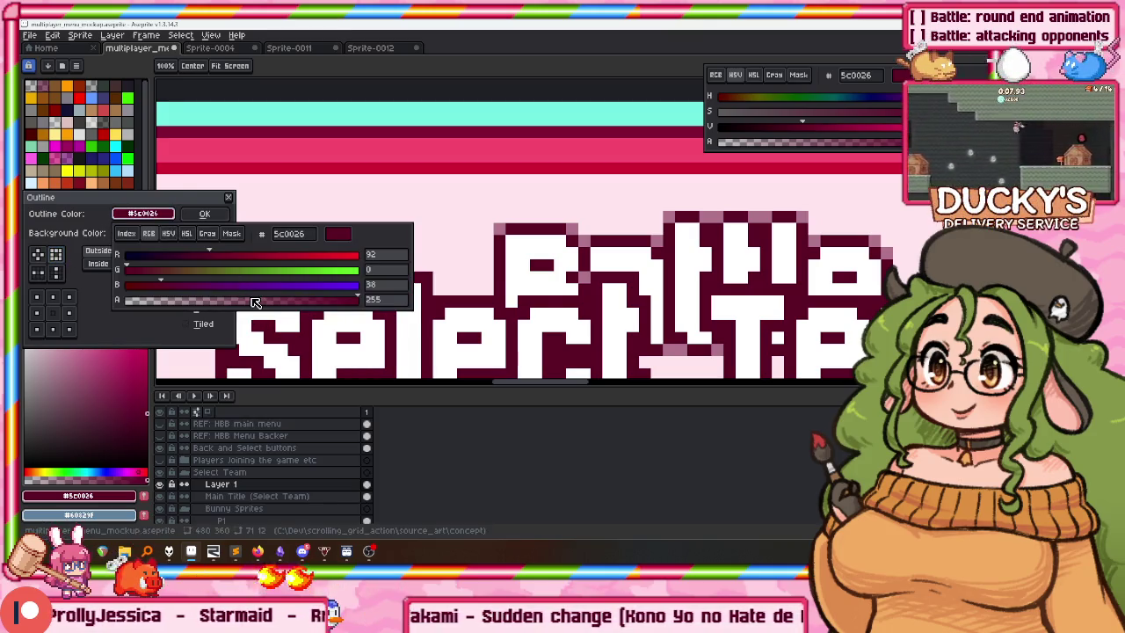
left_click(252, 302)
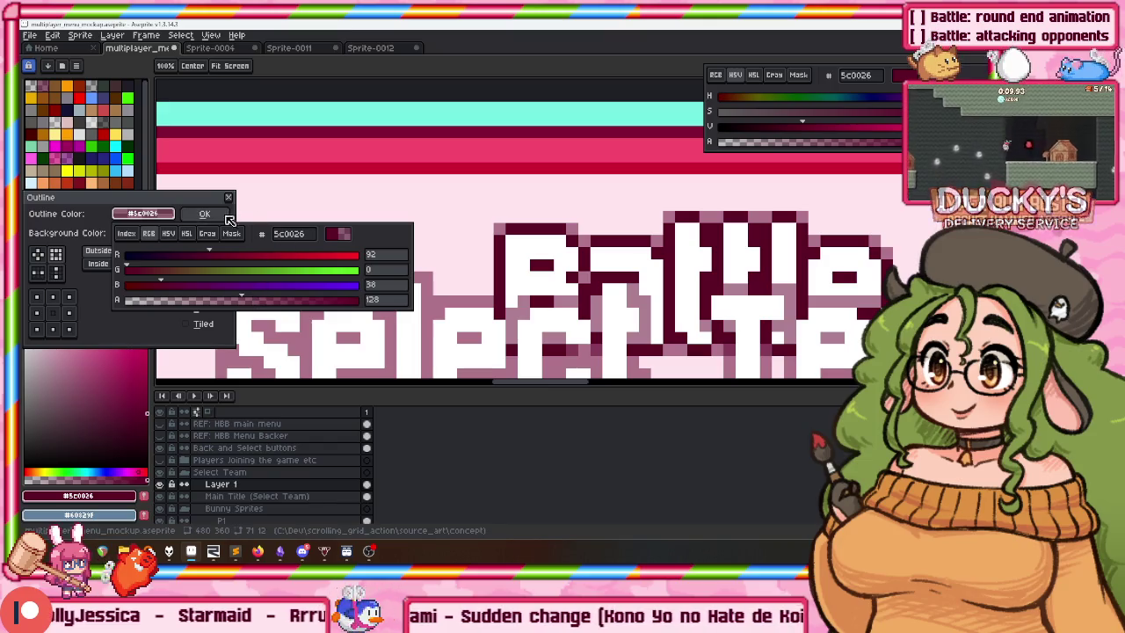
left_click(204, 213)
Move the Select Team text up onto the banner and select the Main Title (Select Team) layer.
scroll(390, 207, "down", 1)
key("w")
scroll(389, 201, "down", 1)
key("v")
left_click_drag(509, 255, 510, 218)
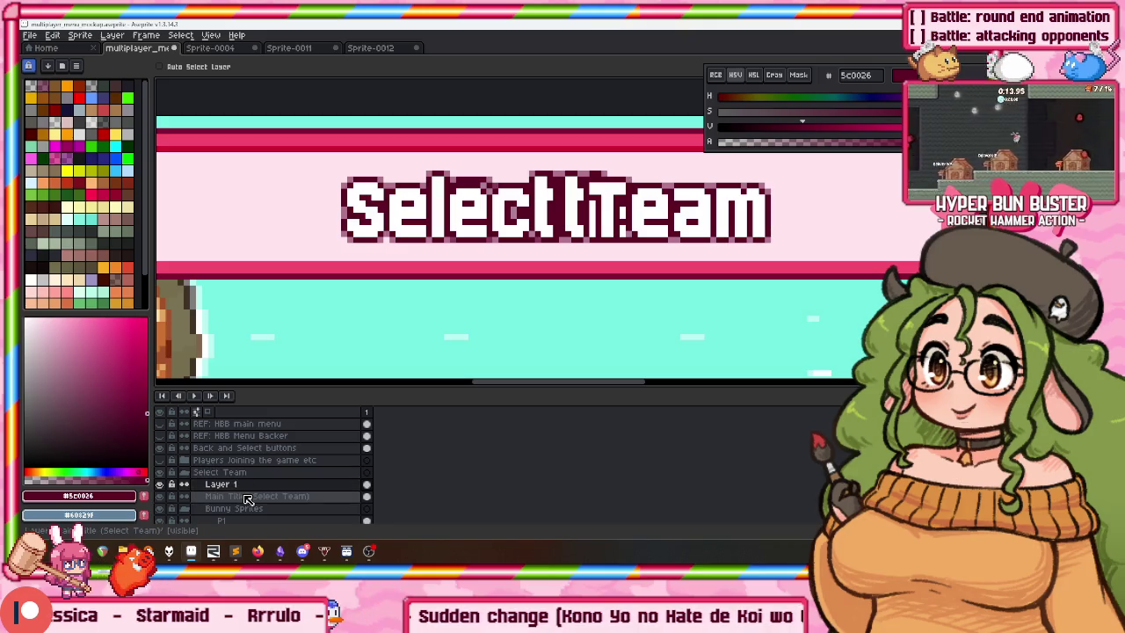
left_click(247, 496)
Cover the old Battle lettering with a rectangle of the banner's pale pink.
key("i")
left_click(287, 226)
key("u")
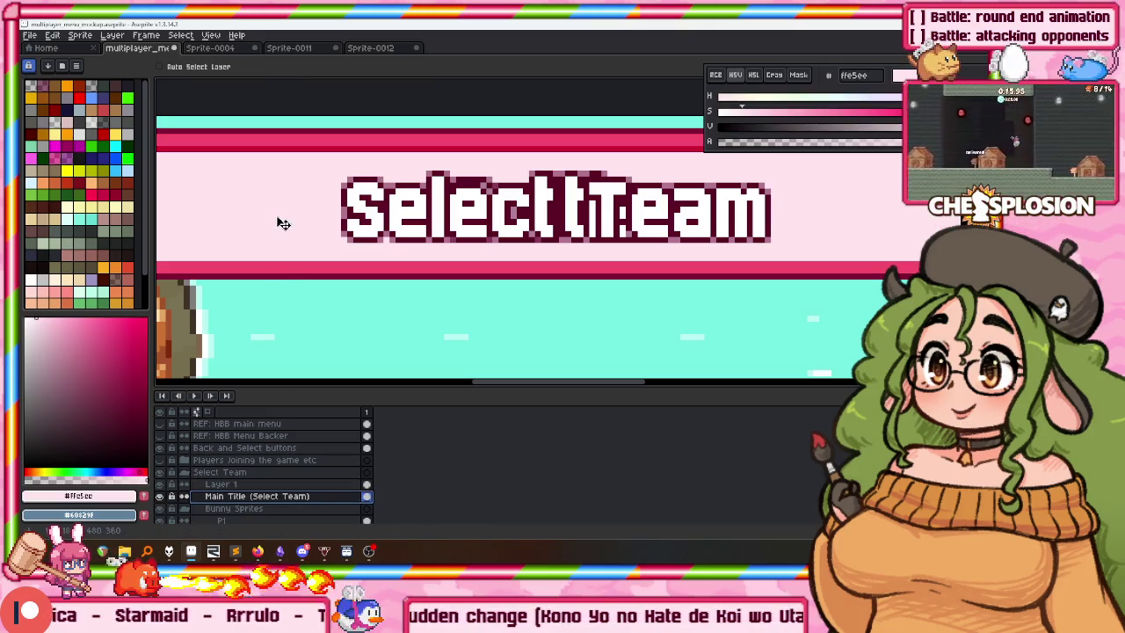
left_click_drag(320, 240, 731, 172)
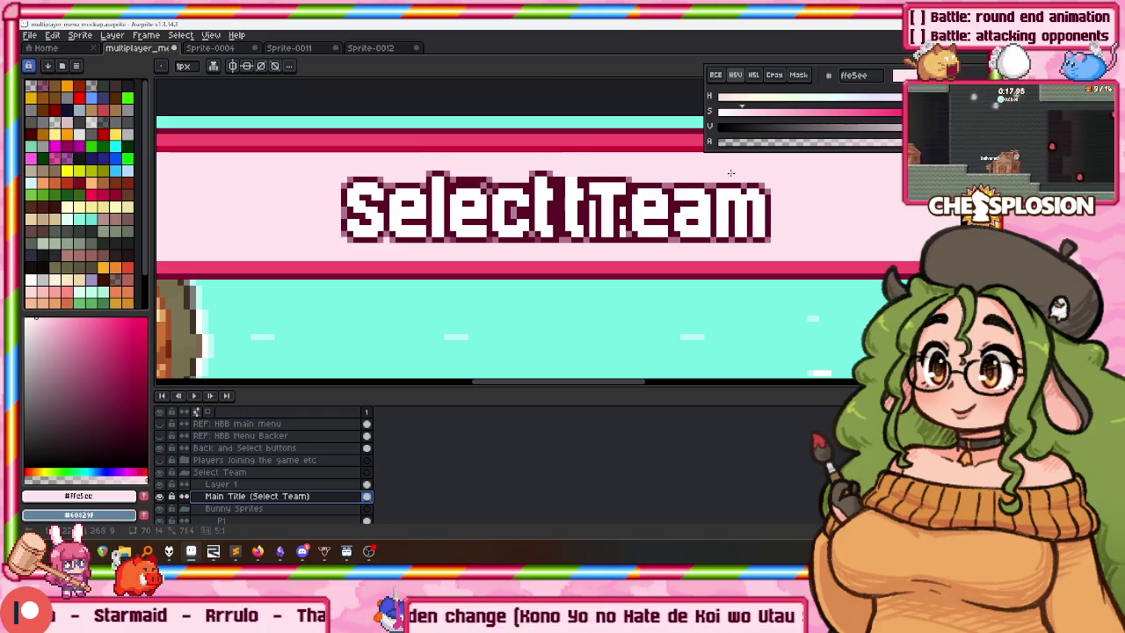
scroll(806, 167, "down", 2)
Delete the leftover Layer 1 from the timeline.
left_click(230, 485)
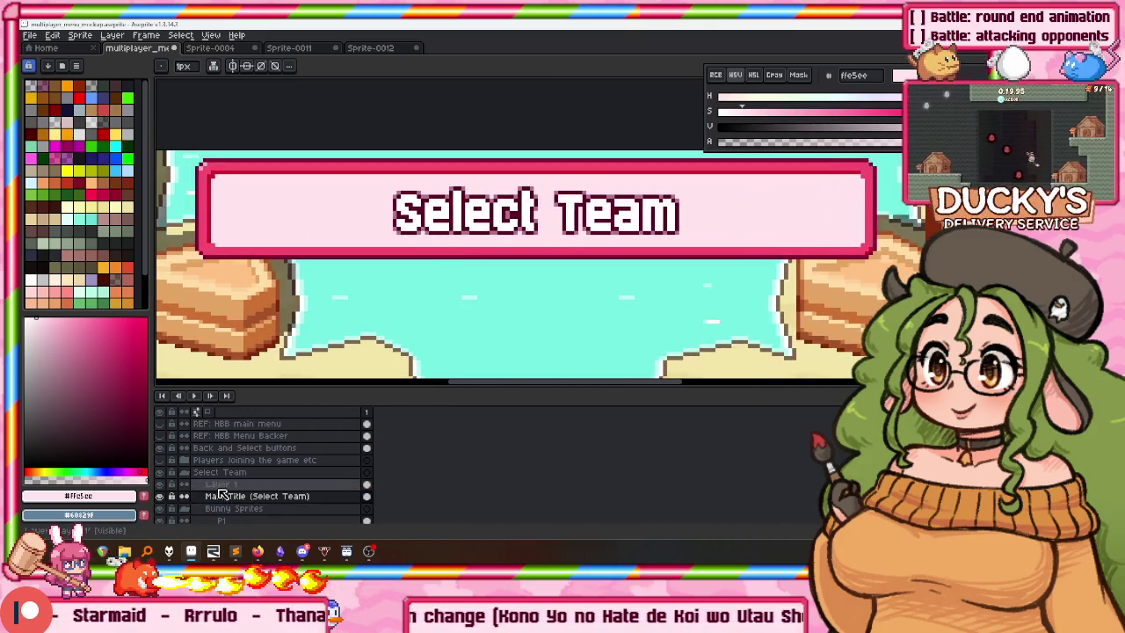
key("v")
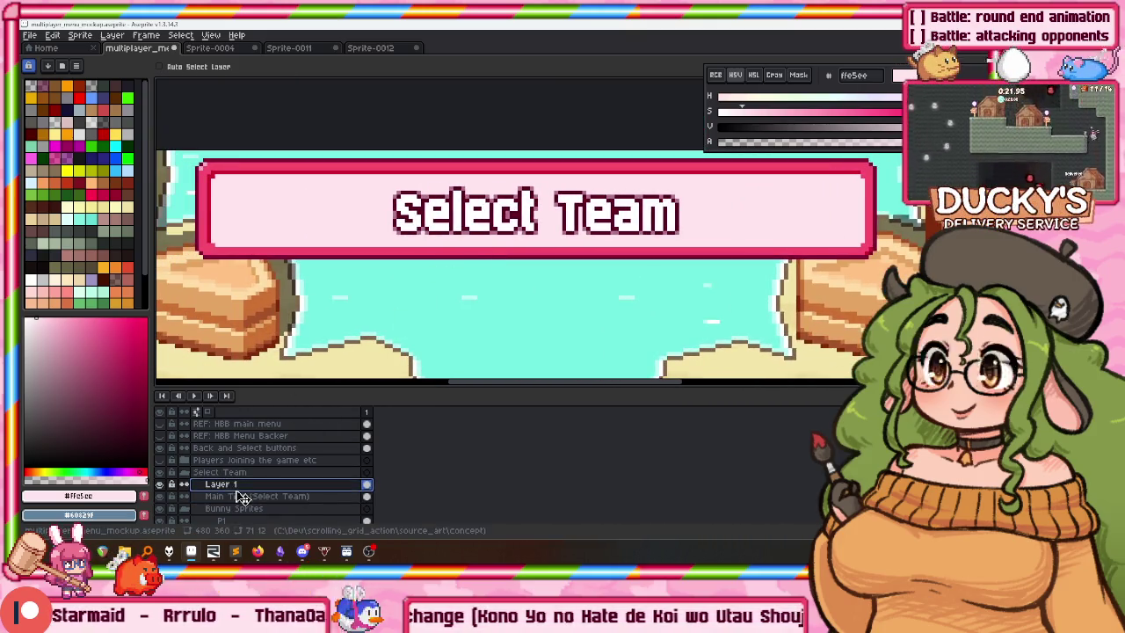
right_click(236, 485)
left_click(294, 510)
scroll(457, 232, "down", 1)
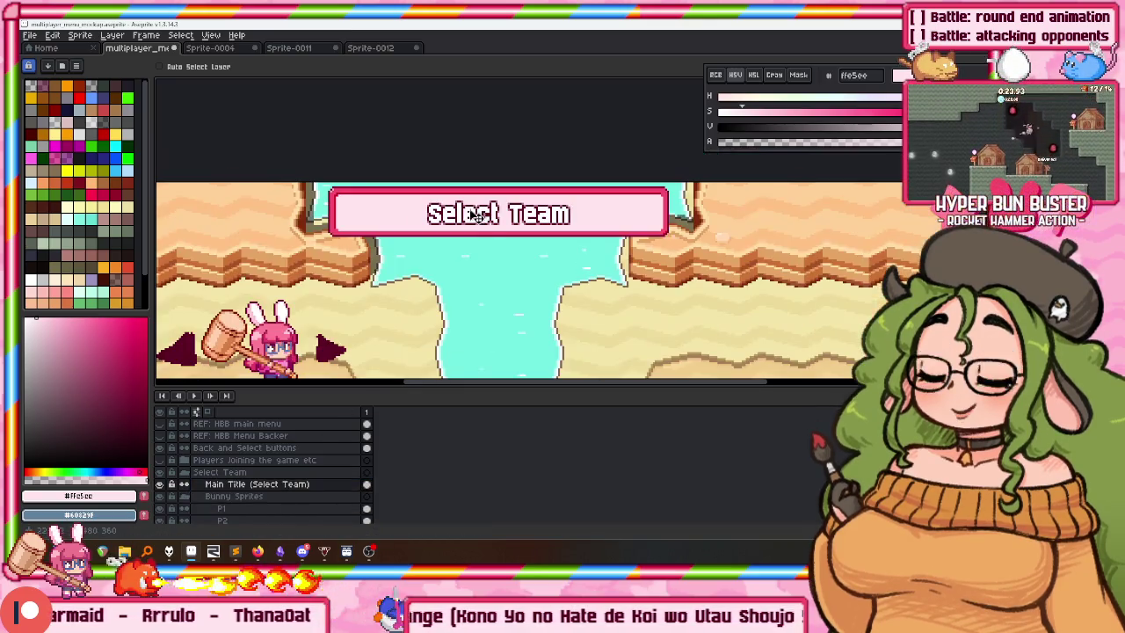
scroll(466, 243, "down", 1)
scroll(447, 218, "down", 1)
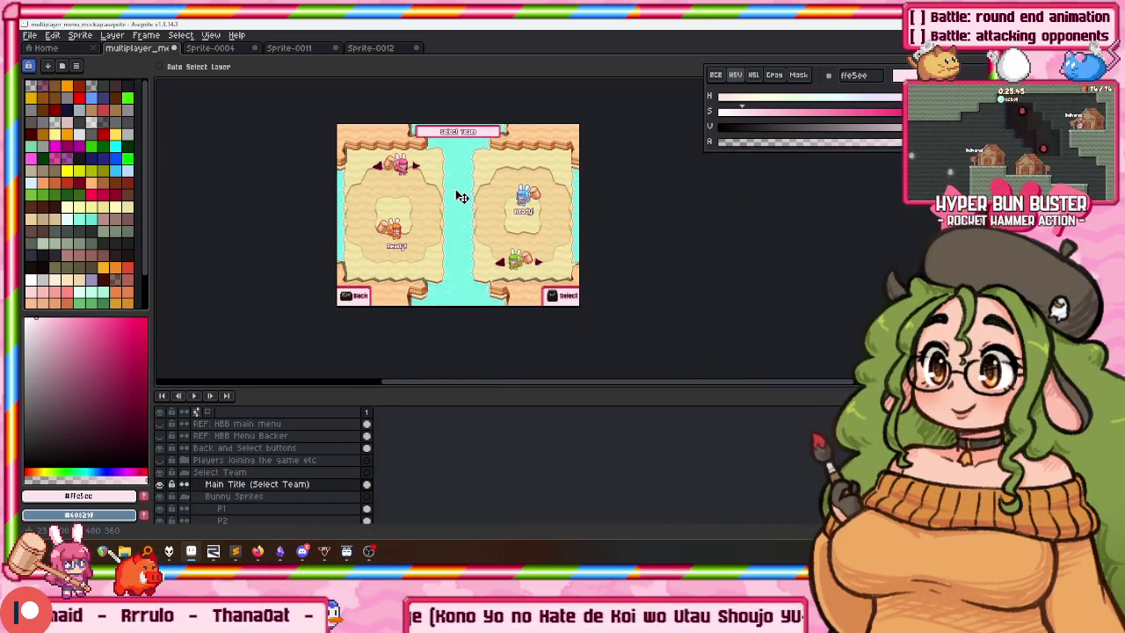
Enlarge the timeline to show more of the mockup's layers.
scroll(454, 195, "up", 2)
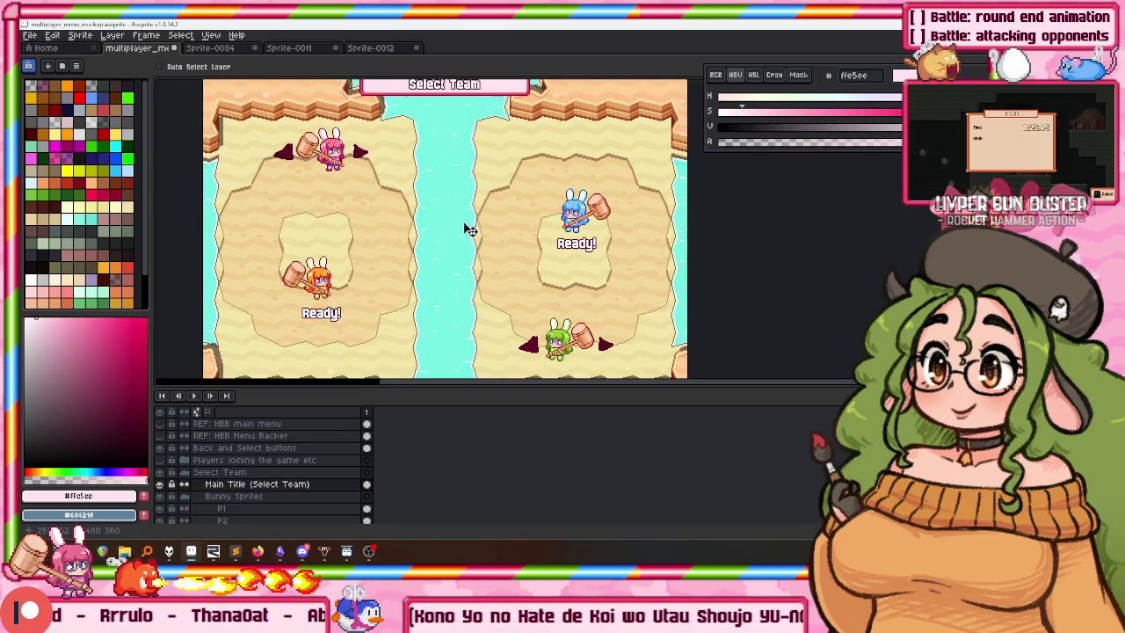
scroll(431, 197, "down", 1)
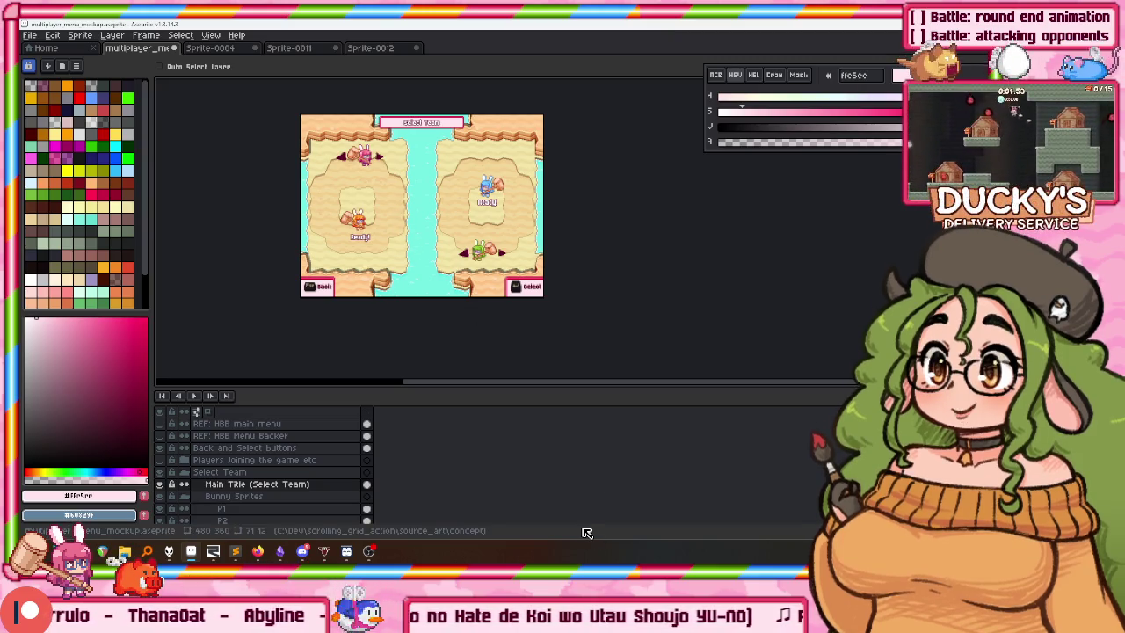
scroll(434, 201, "up", 2)
scroll(427, 226, "down", 1)
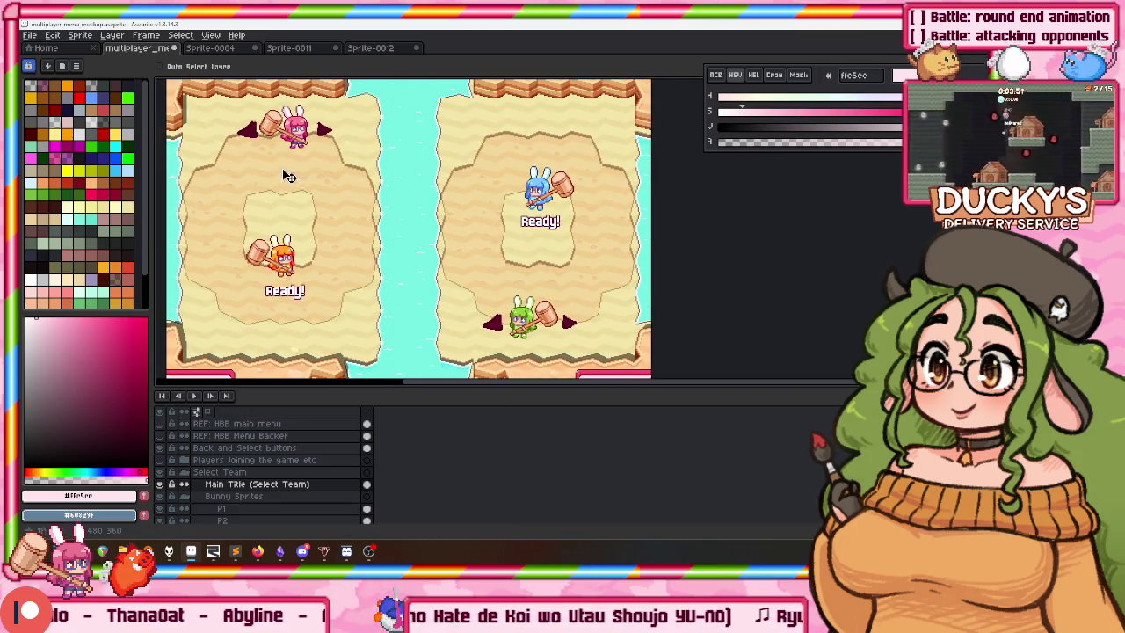
scroll(329, 234, "up", 1)
scroll(323, 235, "down", 1)
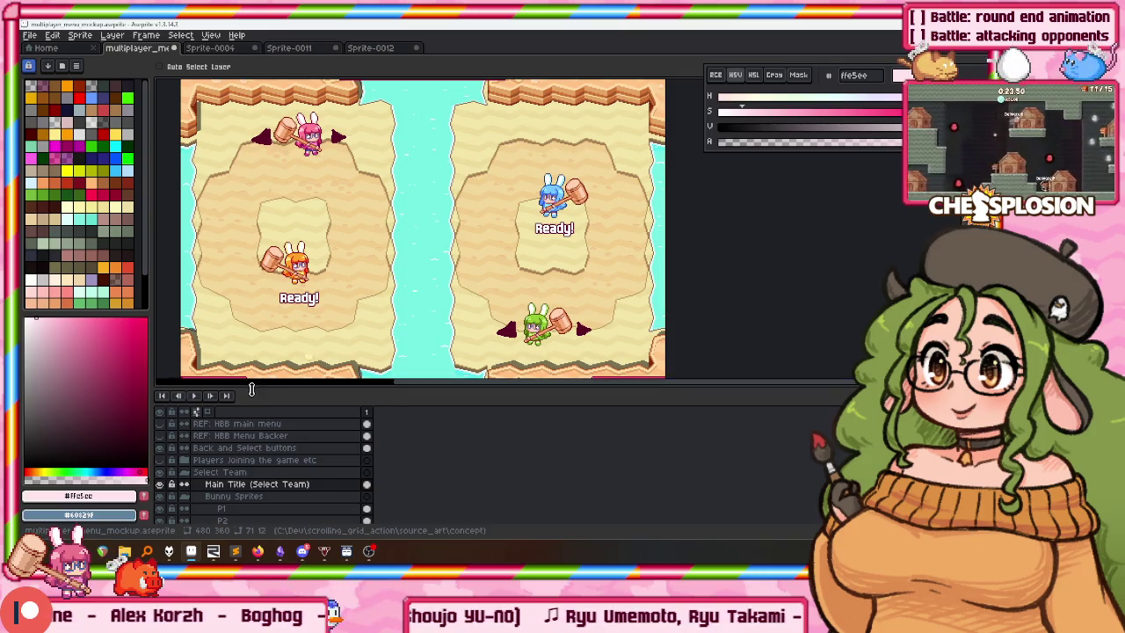
left_click_drag(286, 385, 298, 298)
scroll(297, 299, "down", 3)
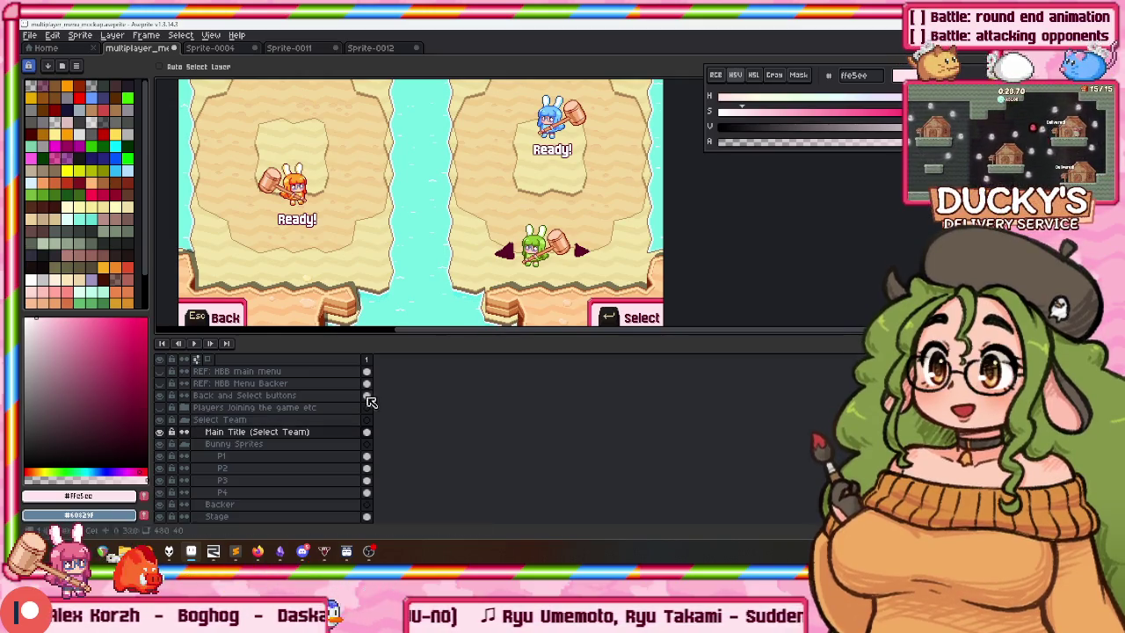
Hide the Select Team group so the Battle player panels show instead.
left_click(184, 420)
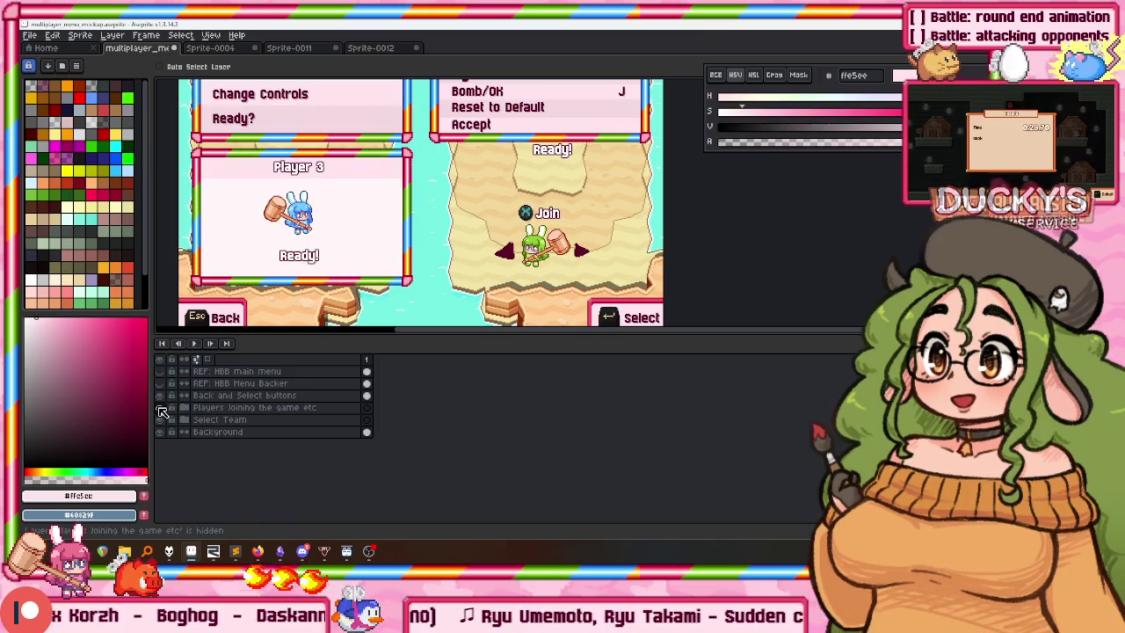
left_click(162, 409)
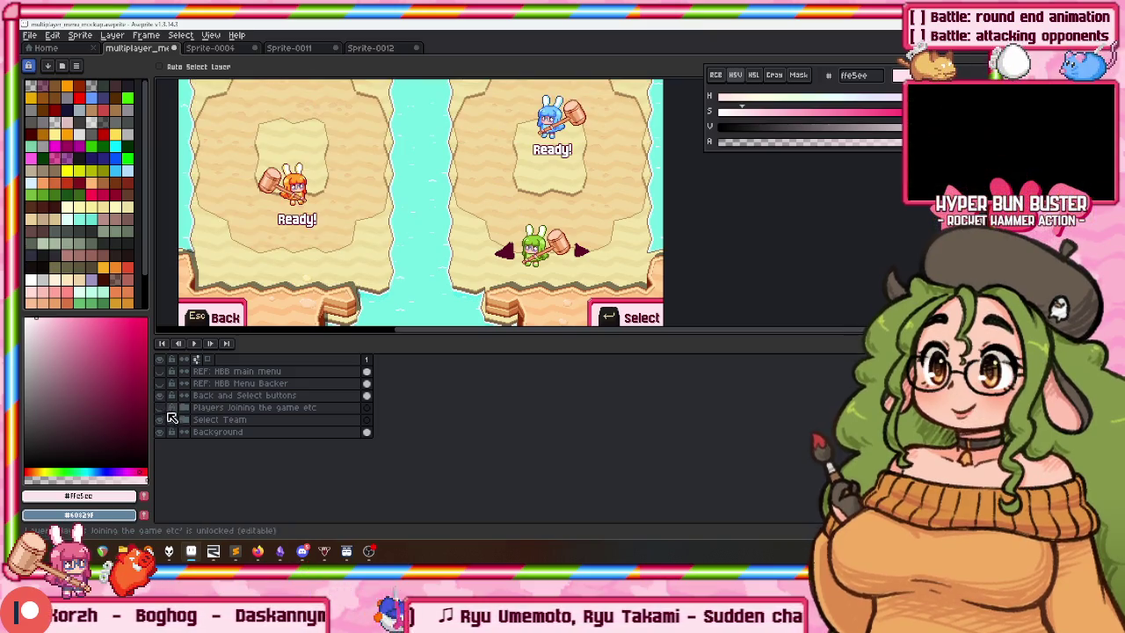
left_click(160, 420)
scroll(331, 258, "down", 2)
scroll(342, 249, "up", 2)
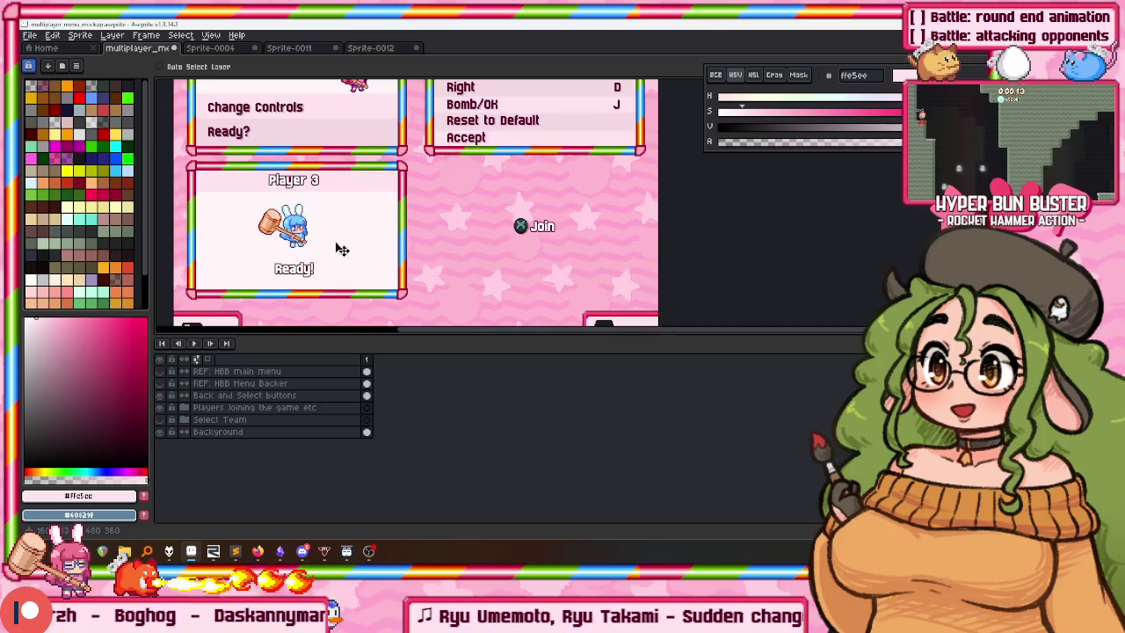
Shrink the timeline back and centre the full Battle menu mockup in view.
left_click_drag(255, 334, 255, 486)
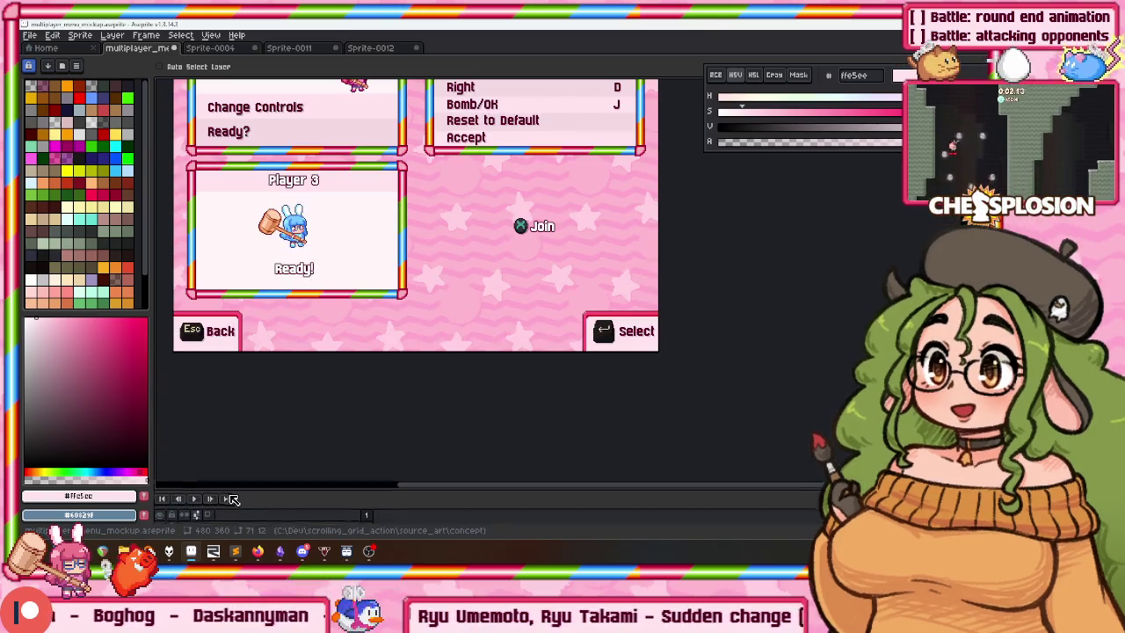
left_click_drag(384, 269, 453, 367)
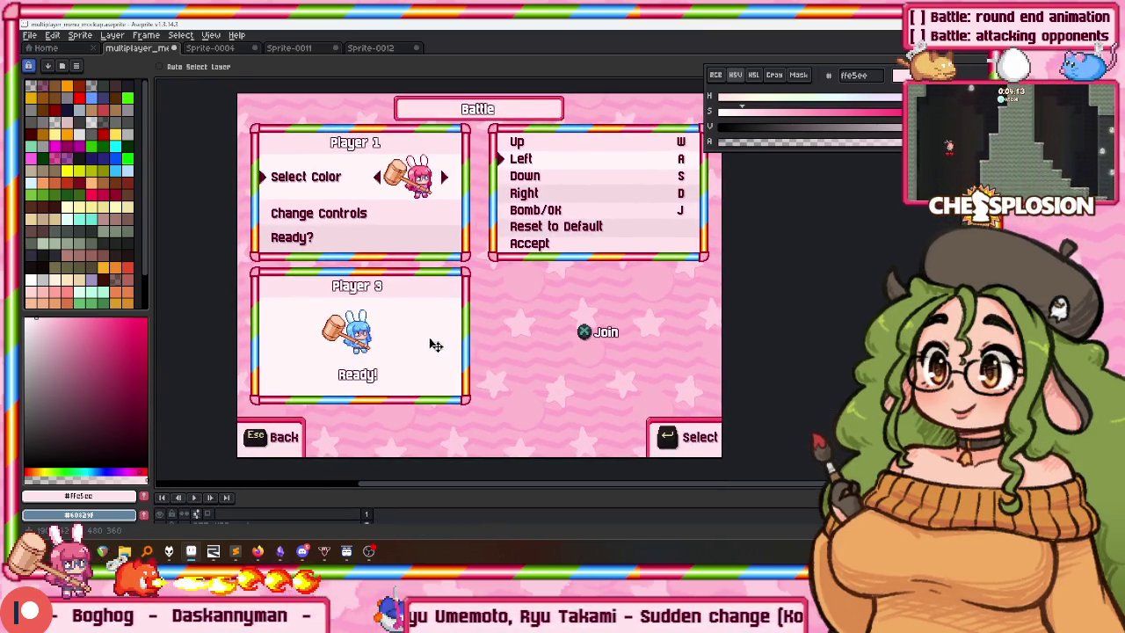
left_click_drag(437, 197, 423, 198)
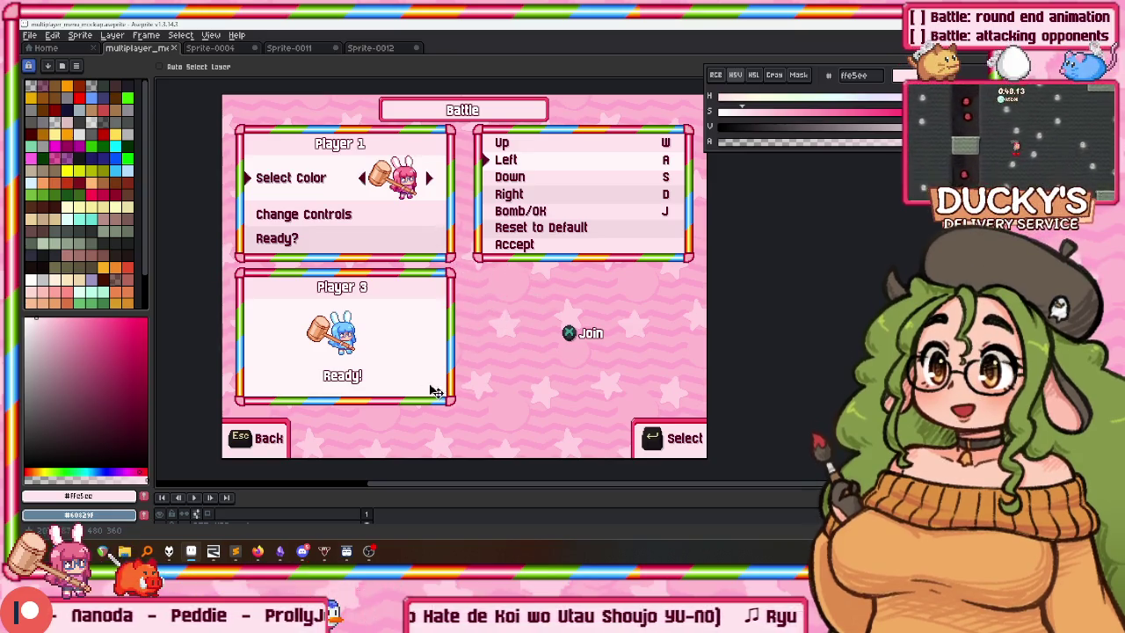
Open tiles_32px.aseprite from the recent files and bring its letter and cat tiles into view.
left_click(44, 48)
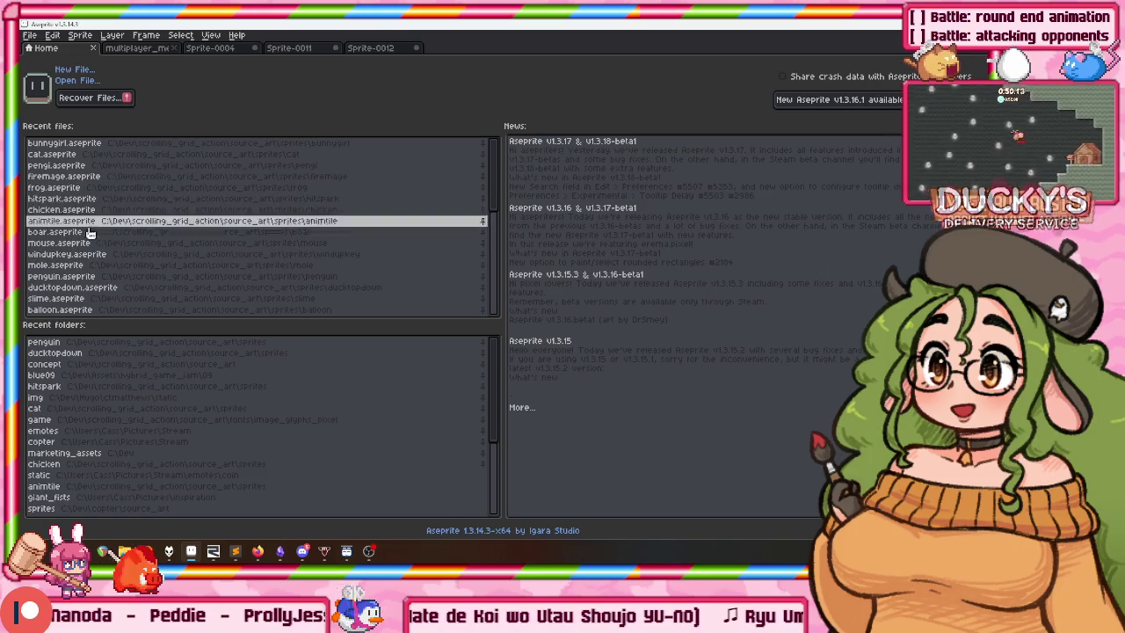
left_click(66, 247)
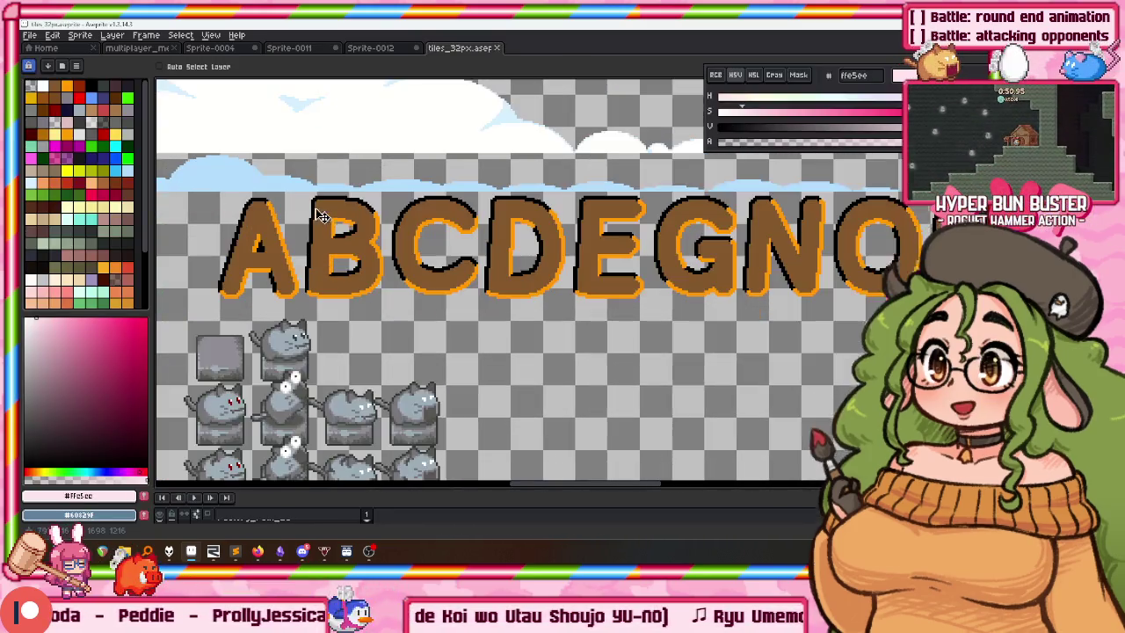
scroll(323, 217, "up", 1)
left_click_drag(541, 229, 656, 185)
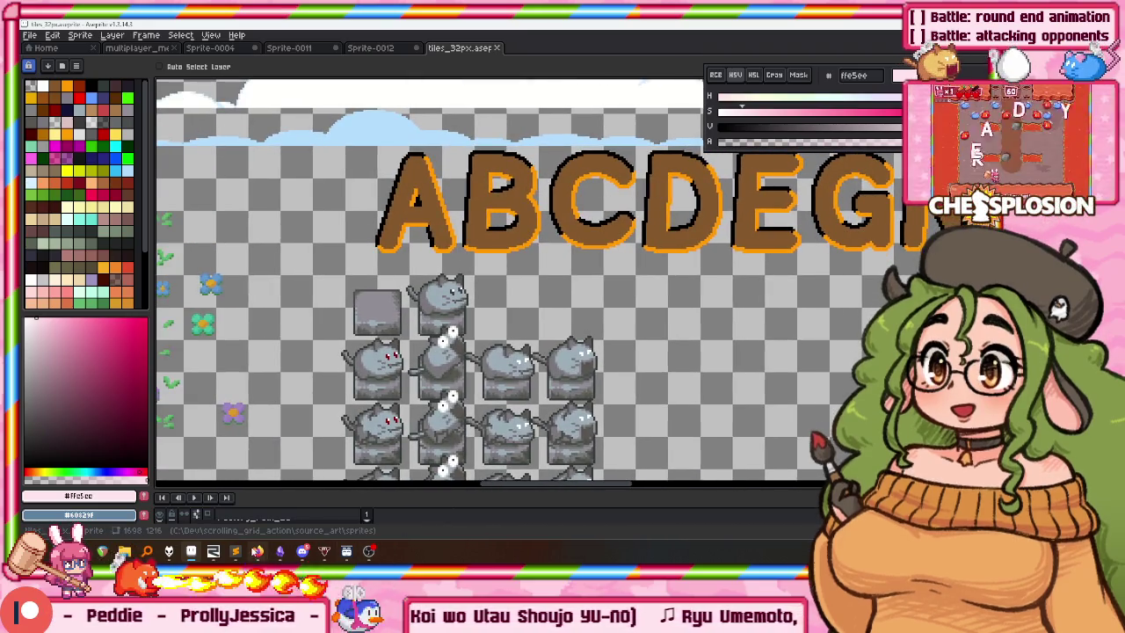
key("alt+Tab")
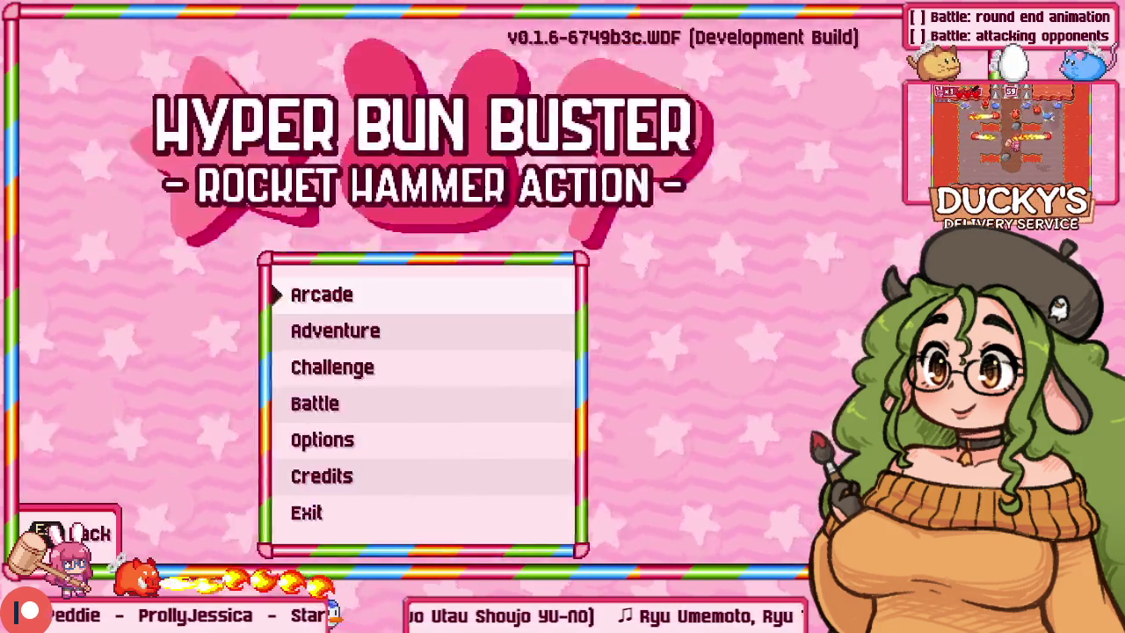
Start an Arcade game in Hyper Bun Buster, capture the Stage 1 READY screen, and return to Aseprite.
key("Down")
key("Down")
key("Up")
key("Up")
key("Return")
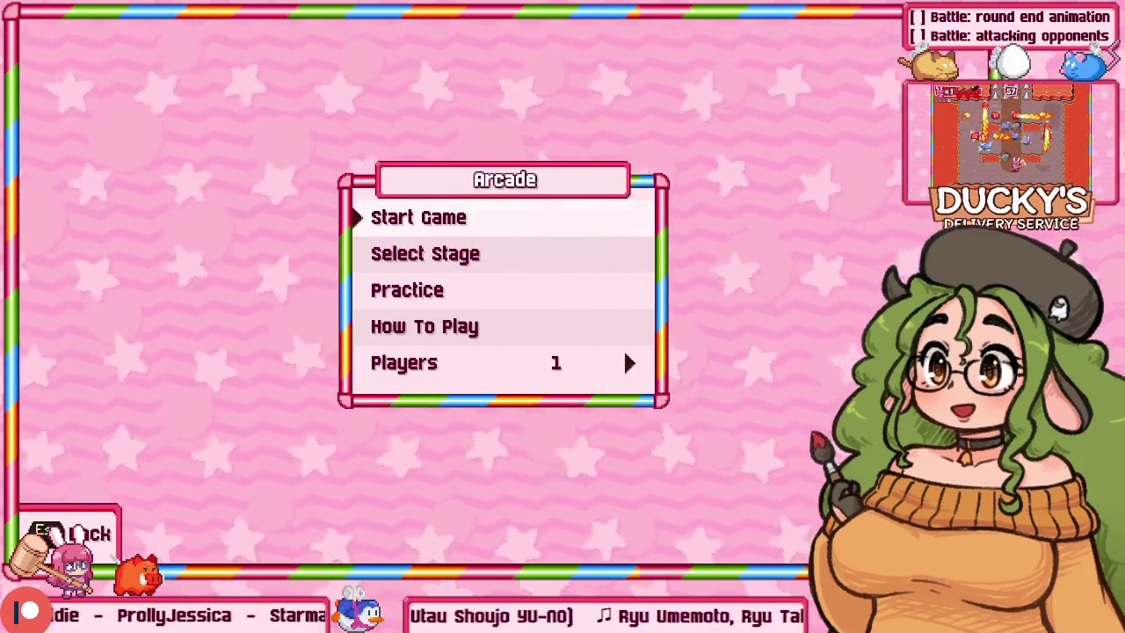
key("Down")
key("Return")
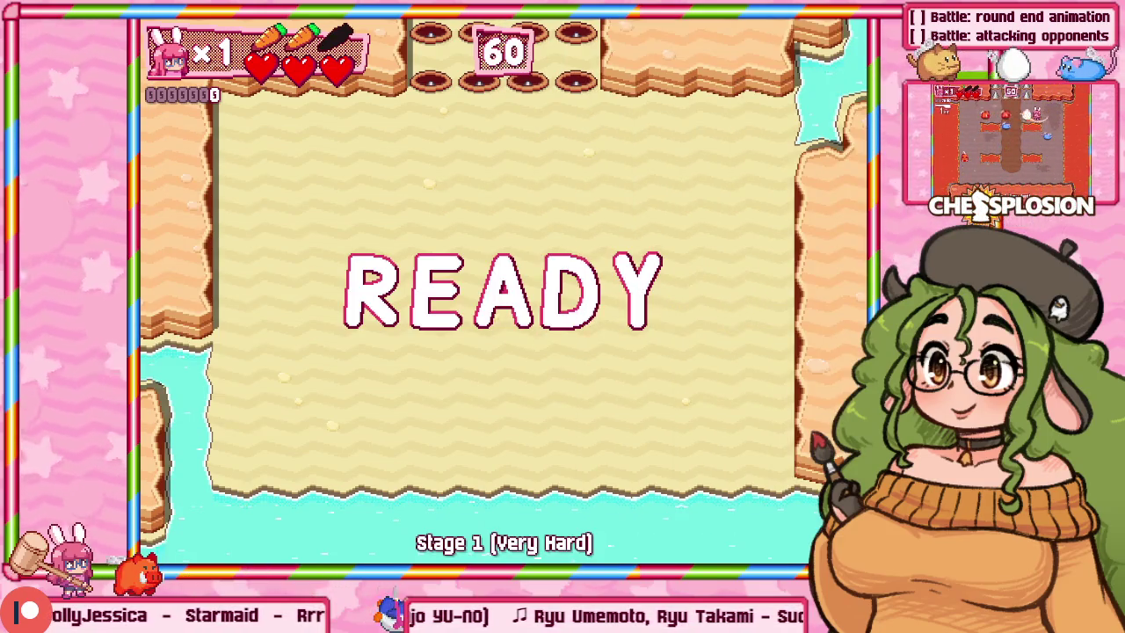
key("super")
key("Escape")
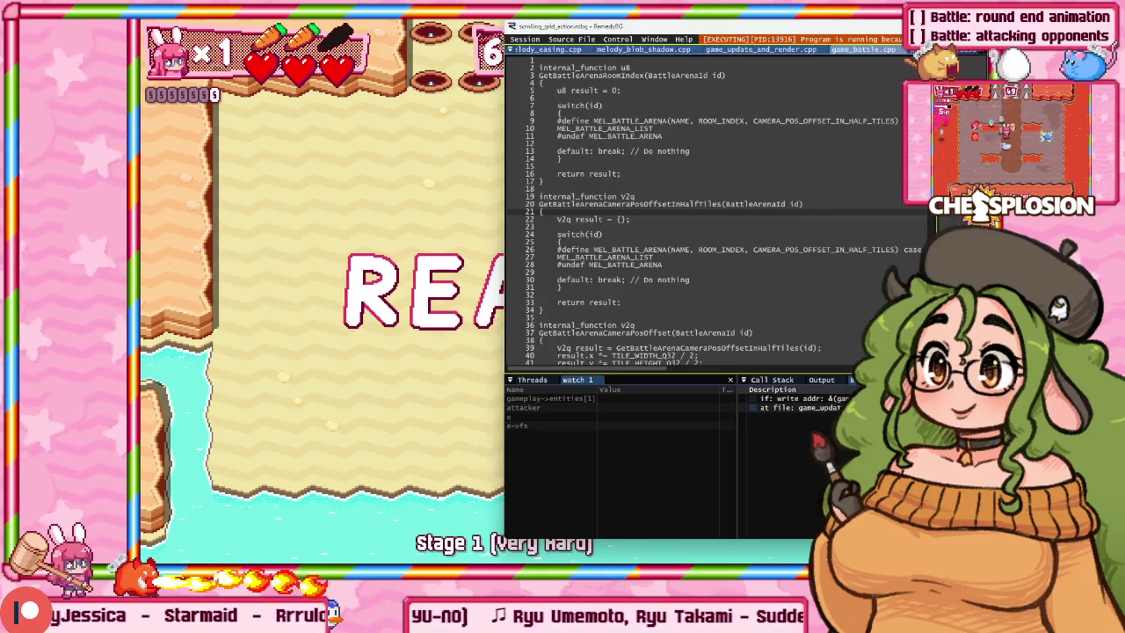
key("super")
key("alt+Tab")
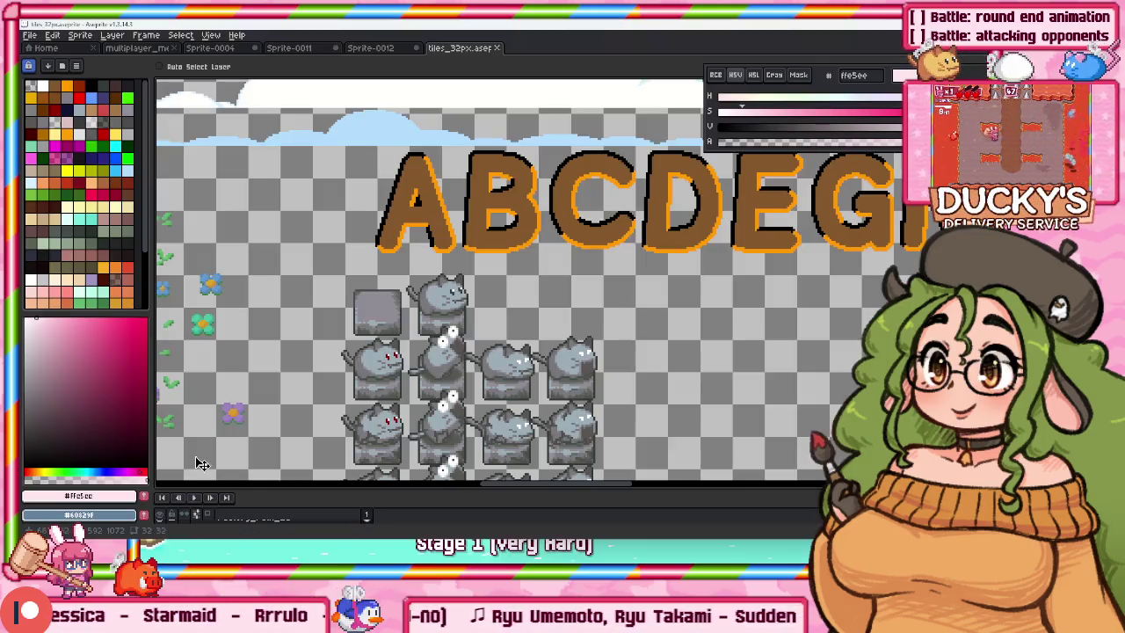
Create a new sprite and paste the READY game screenshot into it.
key("ctrl+n")
key("Return")
key("ctrl+v")
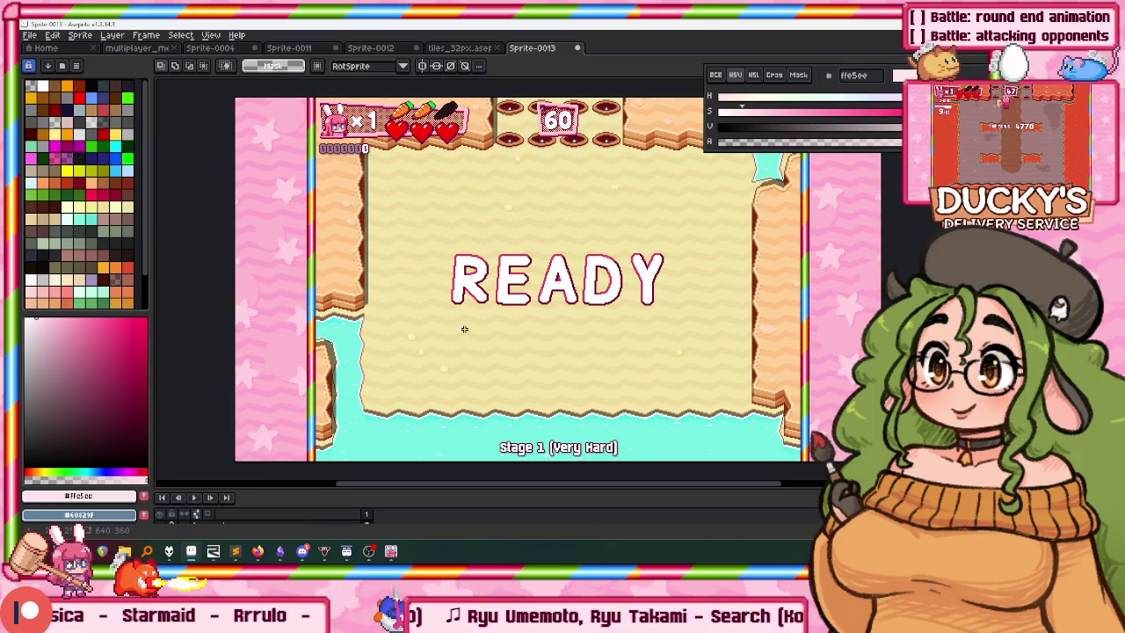
scroll(460, 332, "up", 3)
scroll(352, 281, "up", 2)
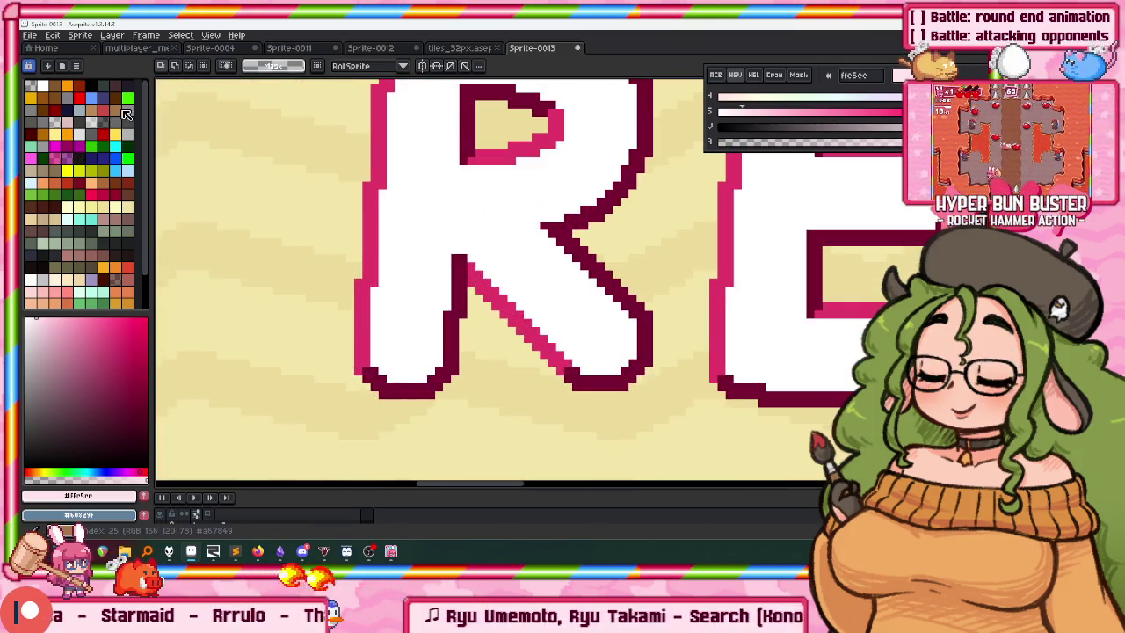
Enlarge the pencil brush and paint a test green stroke across READY.
key("b")
key("plus")
key("plus")
key("plus")
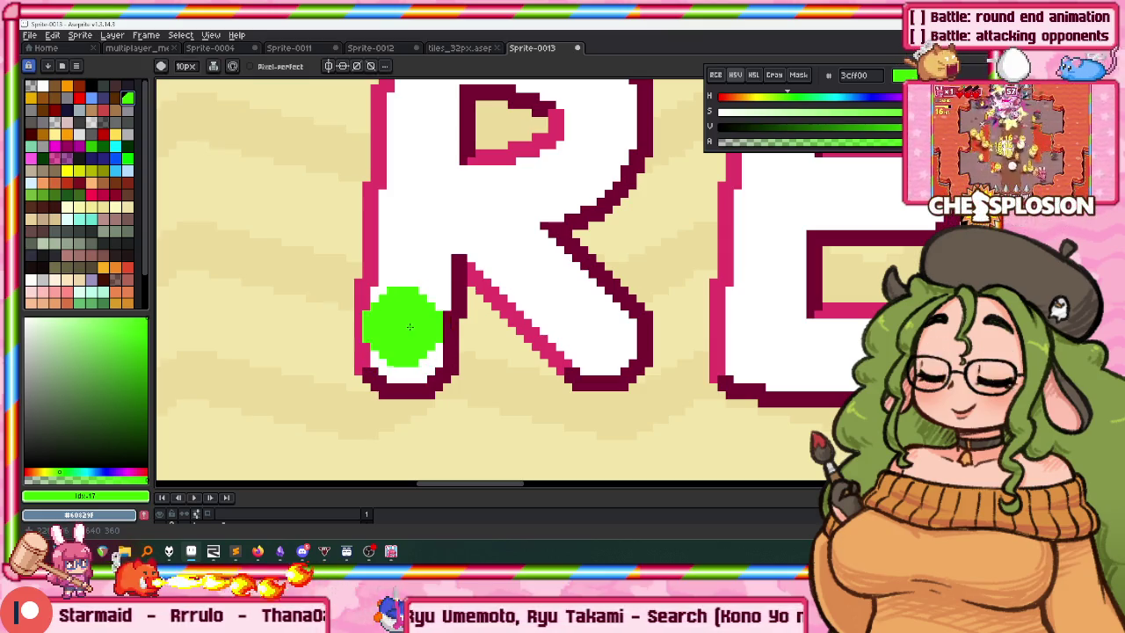
key("minus")
scroll(403, 328, "down", 2)
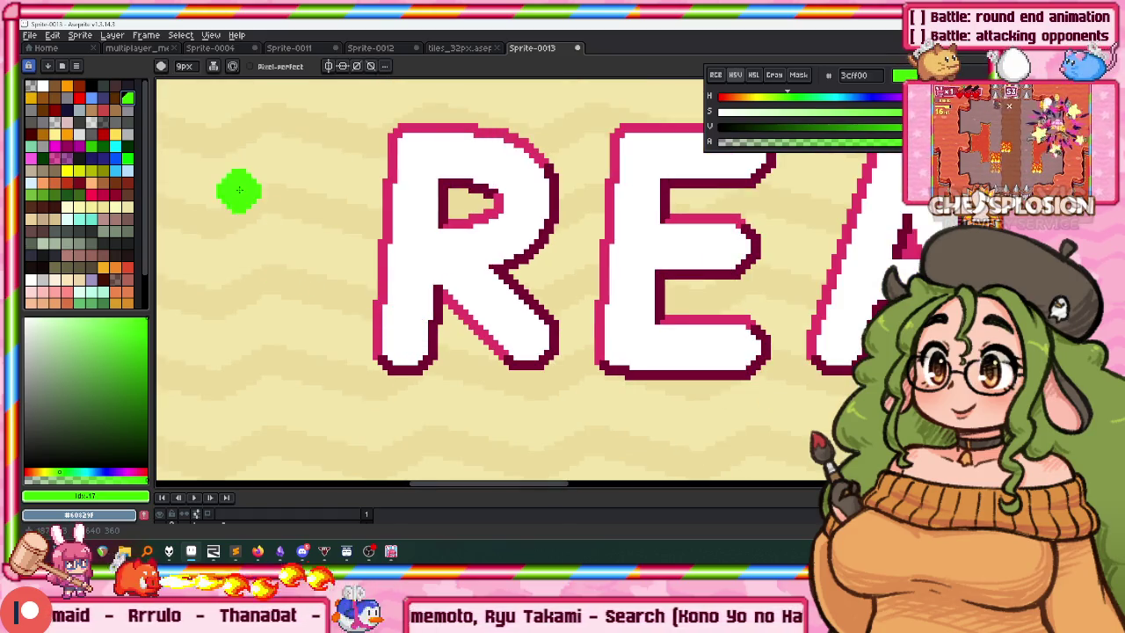
left_click_drag(175, 167, 862, 255)
scroll(445, 173, "down", 3)
scroll(445, 173, "down", 2)
scroll(448, 251, "up", 1)
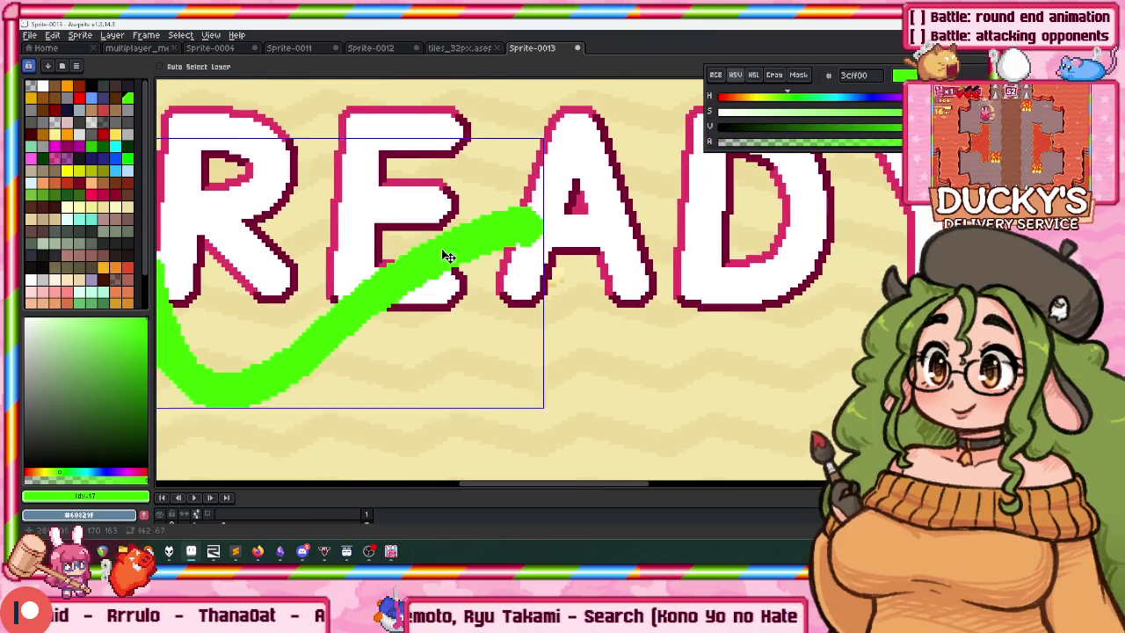
scroll(413, 189, "up", 3)
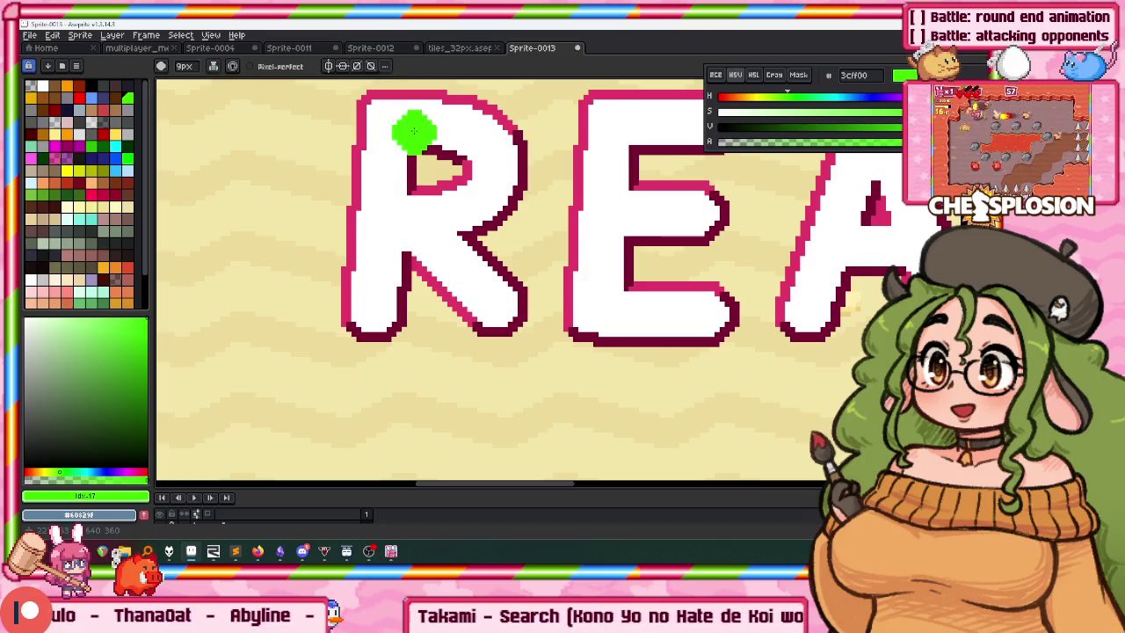
Paint a green numeral 1 over the R, stem then base.
left_click_drag(432, 130, 447, 325)
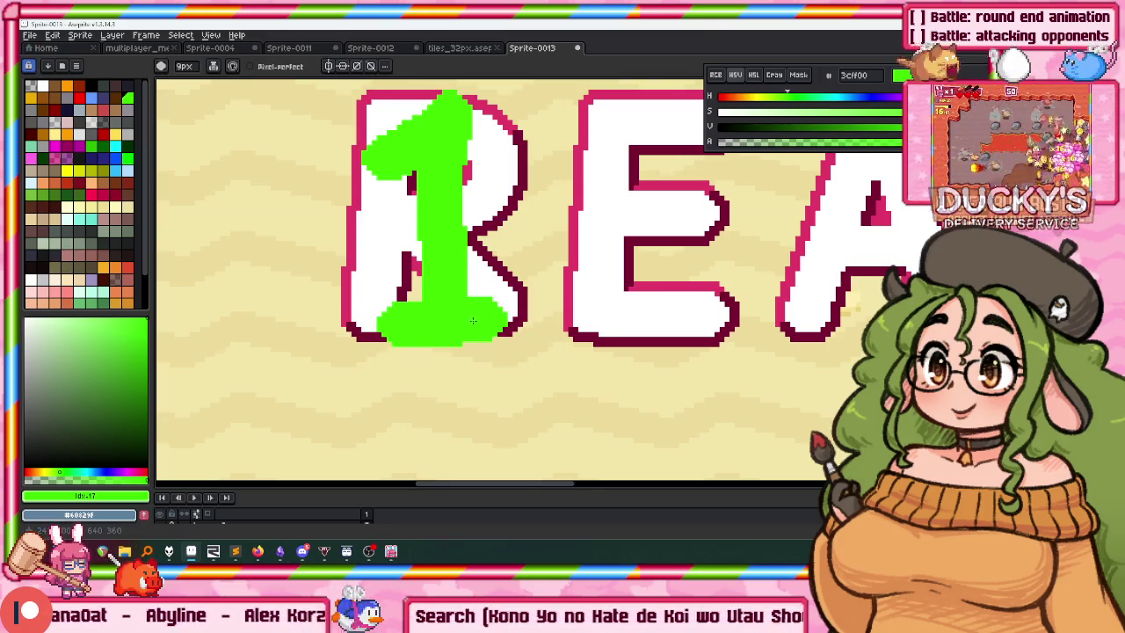
scroll(479, 312, "up", 1)
left_click_drag(505, 341, 471, 340)
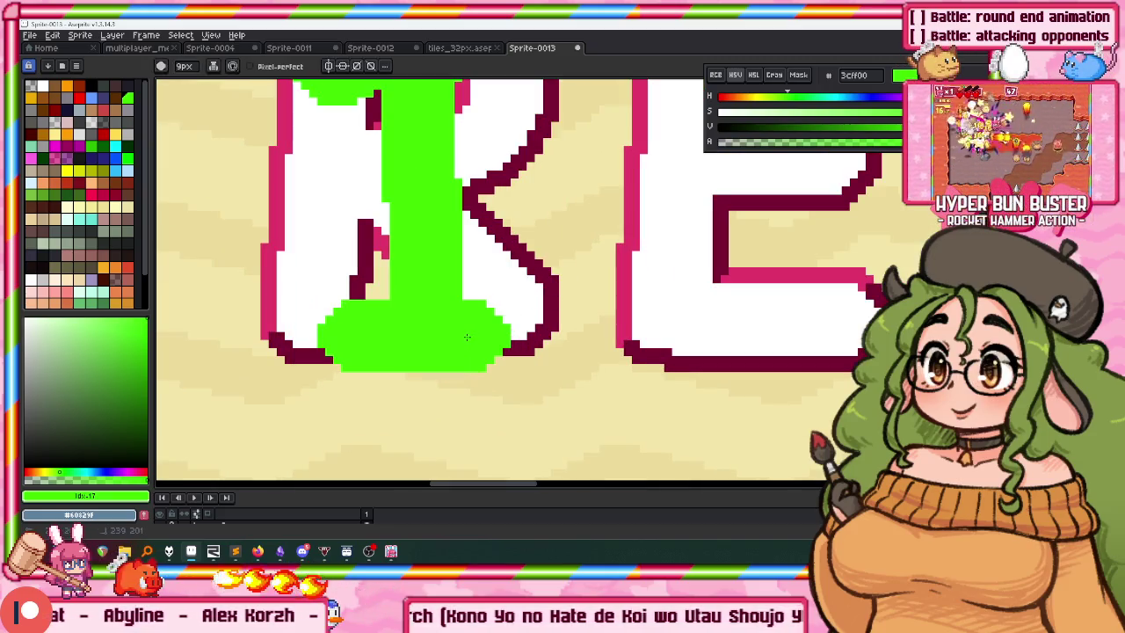
key("ctrl+z")
left_click_drag(505, 339, 469, 334)
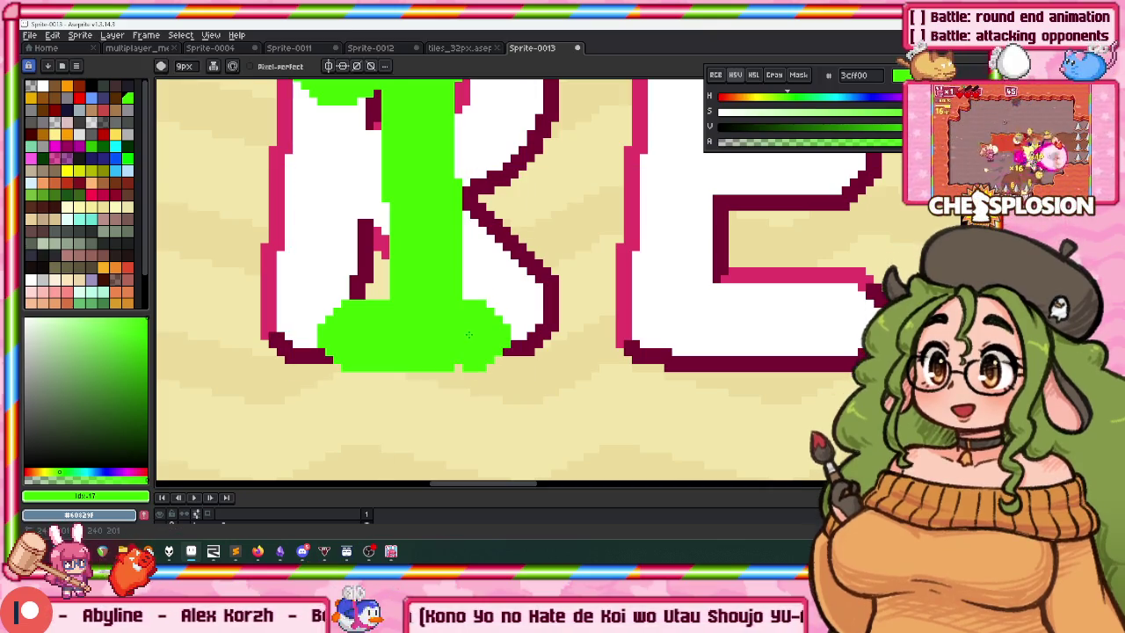
scroll(486, 336, "down", 2)
scroll(407, 337, "up", 1)
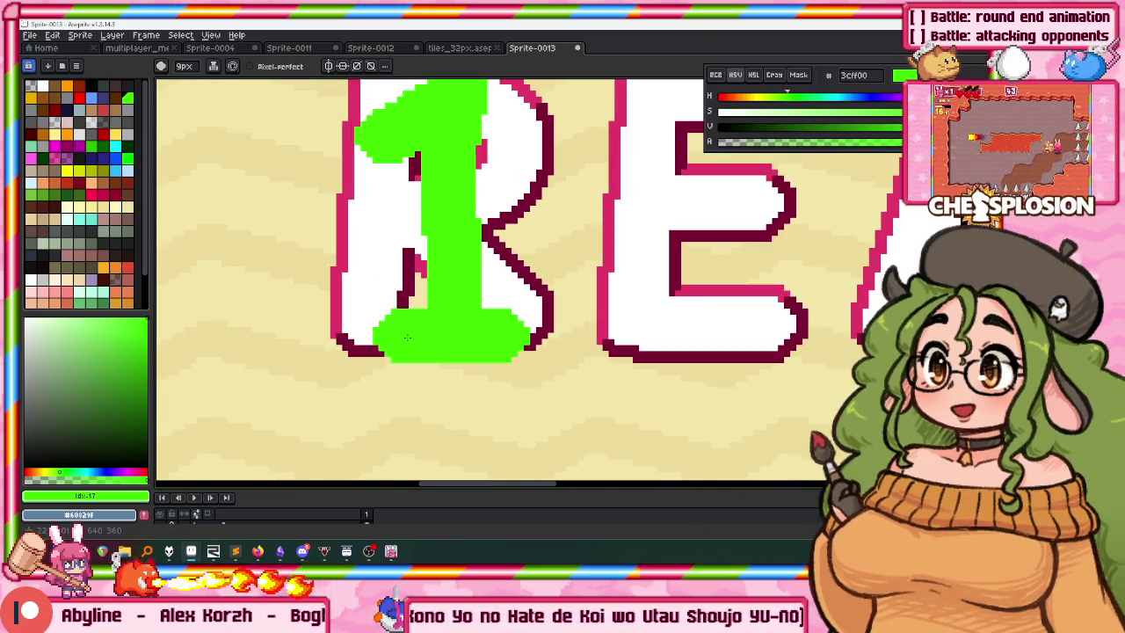
Move the green 1 left so it clears the R and fill it white.
key("v")
left_click_drag(520, 272, 263, 220)
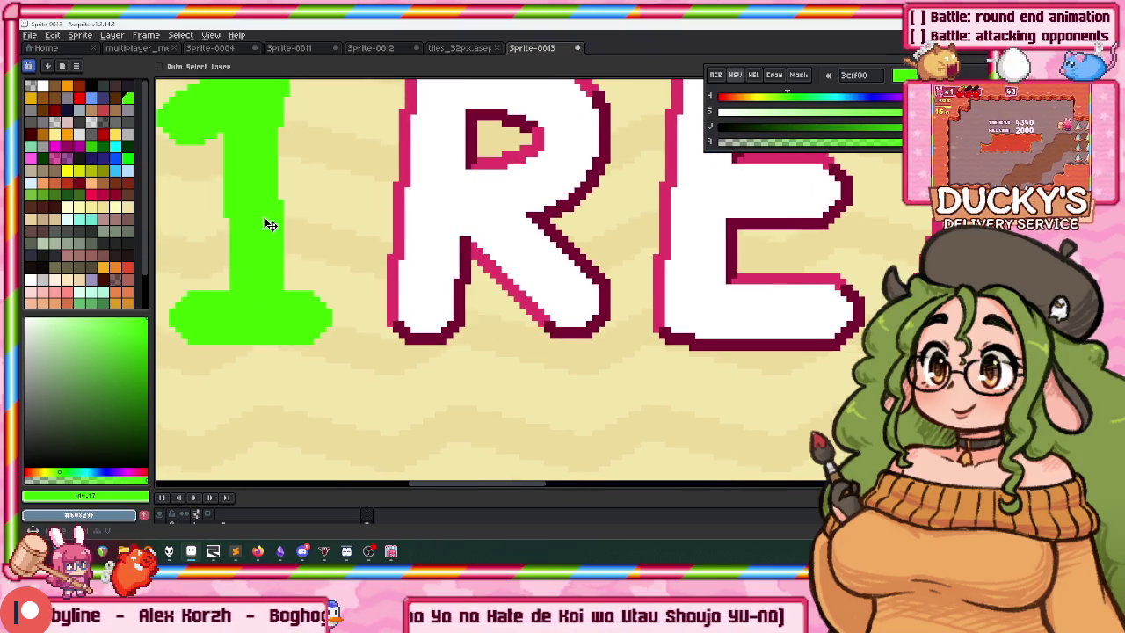
scroll(397, 254, "up", 1)
key("b")
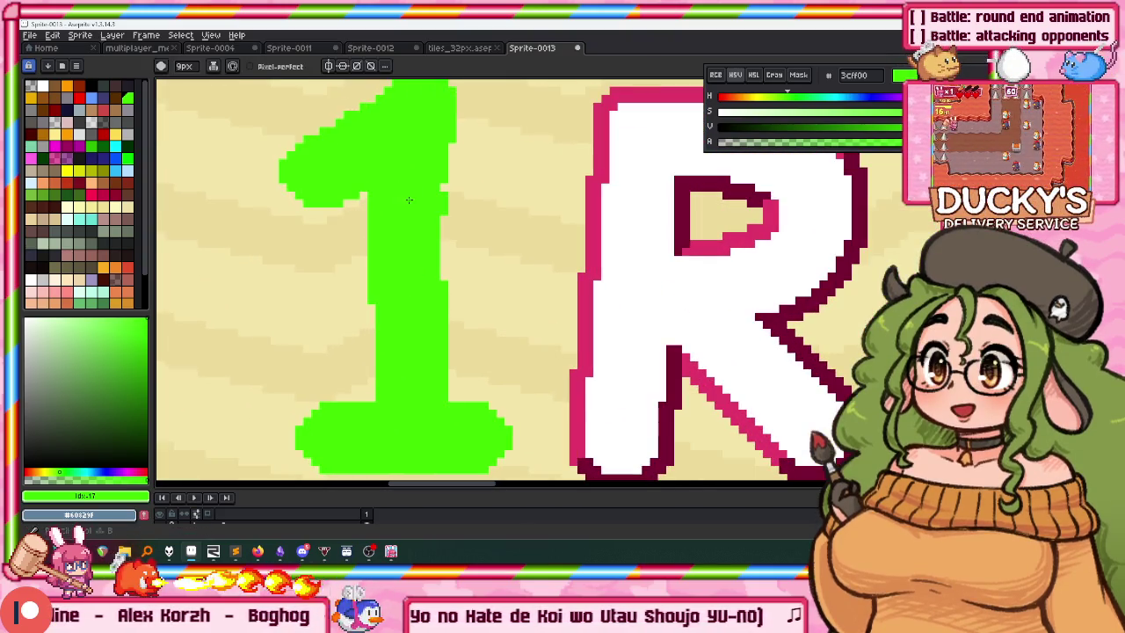
scroll(412, 198, "down", 2)
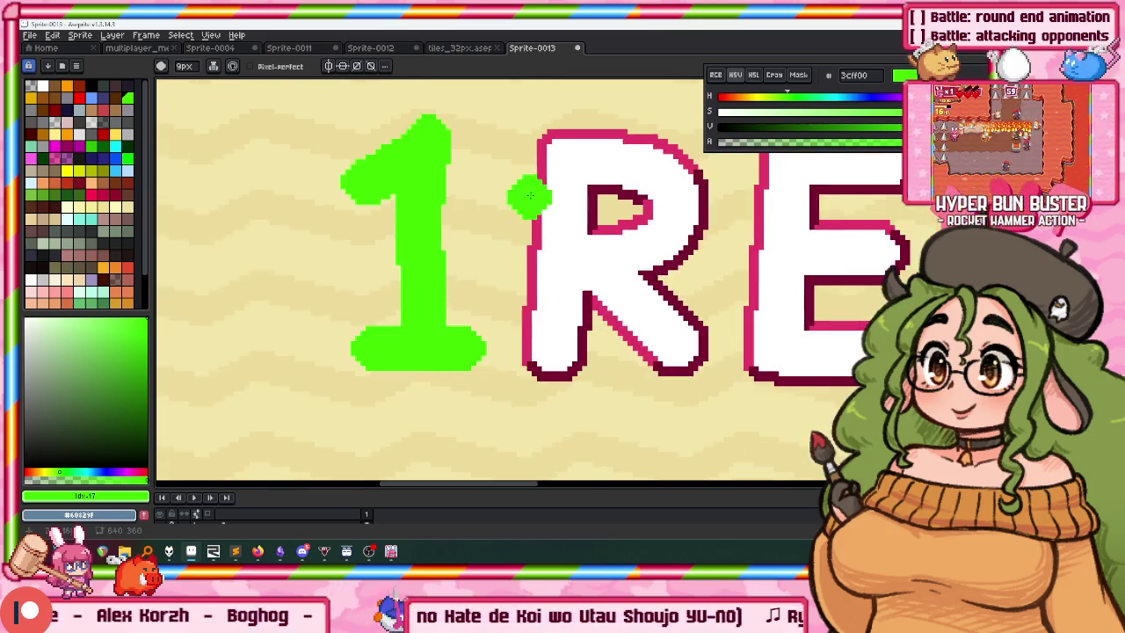
scroll(422, 193, "down", 1)
scroll(439, 189, "up", 2)
key("g")
left_click(449, 187)
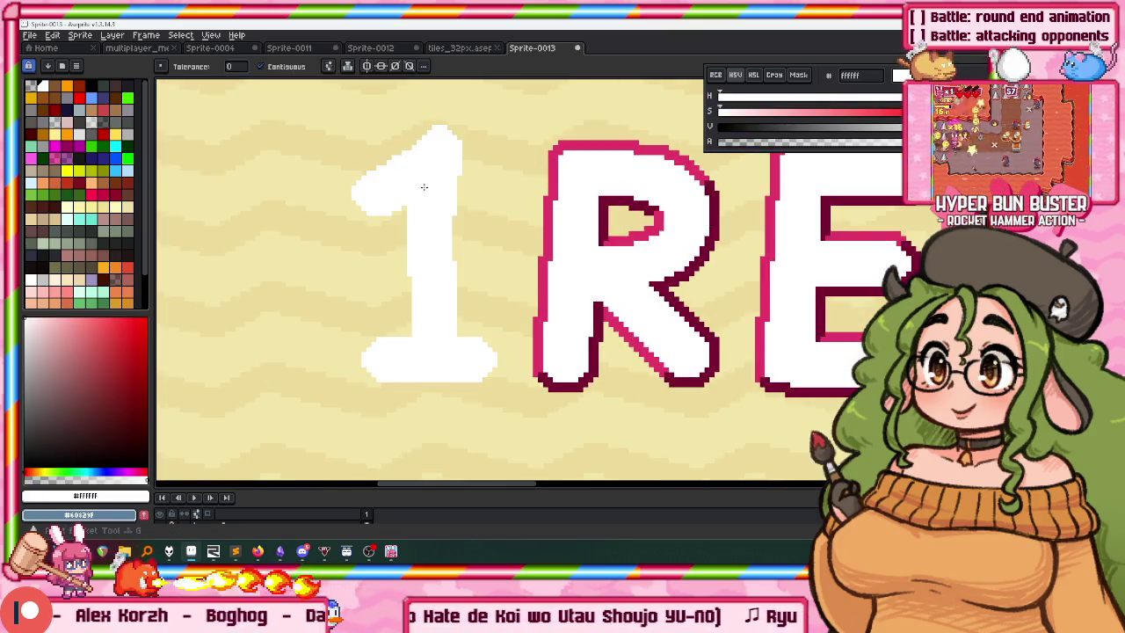
Apply a pink outline to the white 1, then undo it.
scroll(556, 156, "up", 1)
scroll(575, 174, "up", 1)
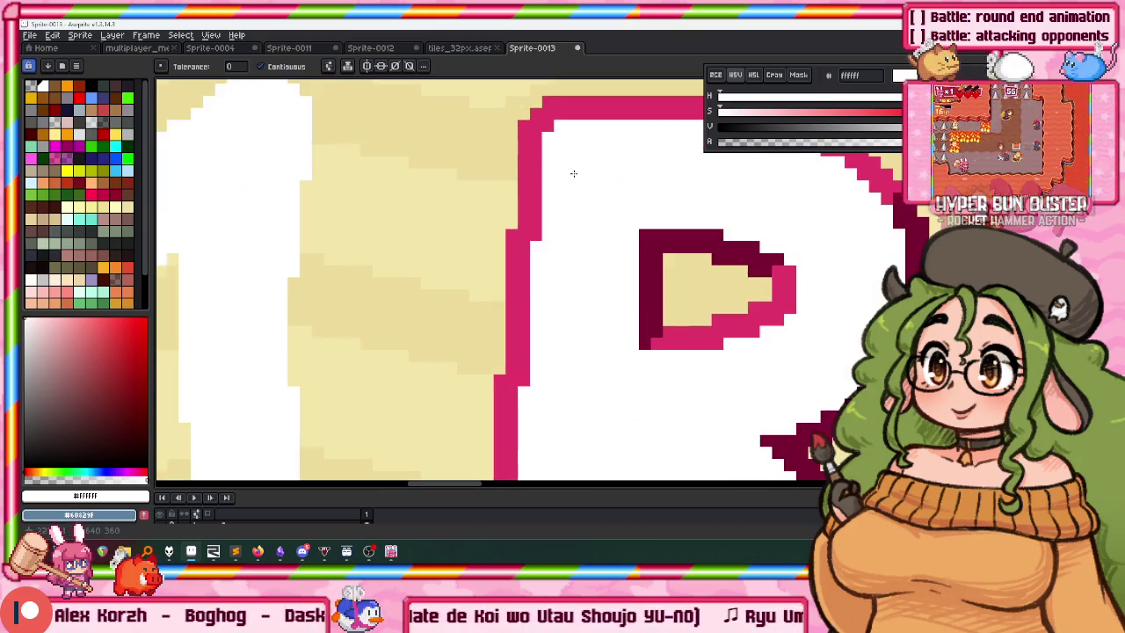
scroll(522, 139, "down", 1)
scroll(522, 138, "down", 1)
key("shift+o")
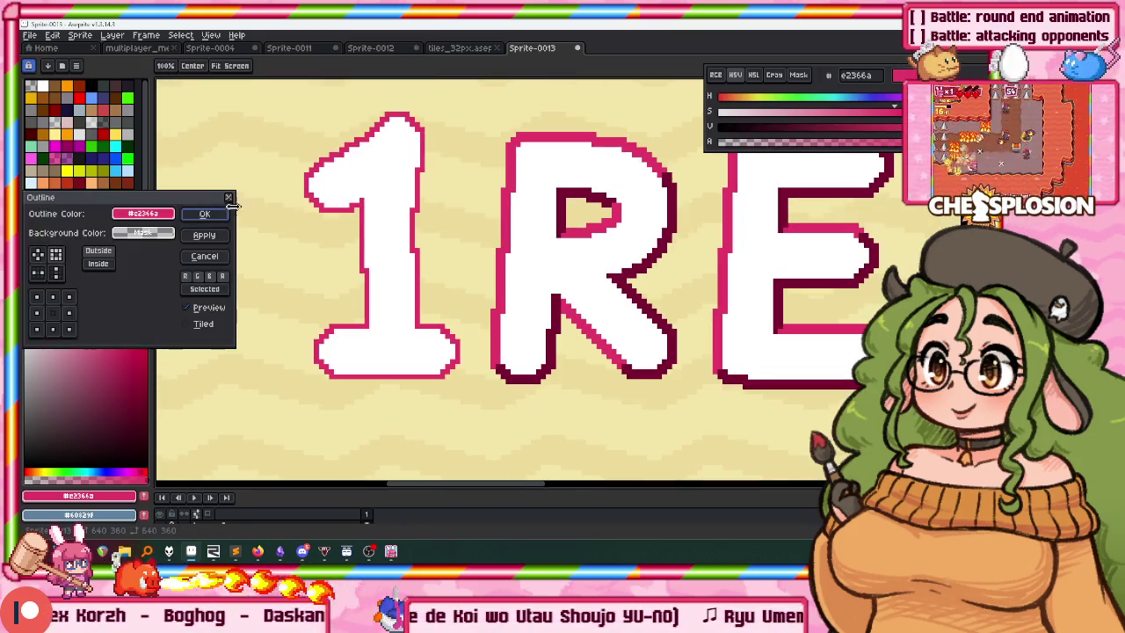
left_click(204, 235)
left_click(204, 217)
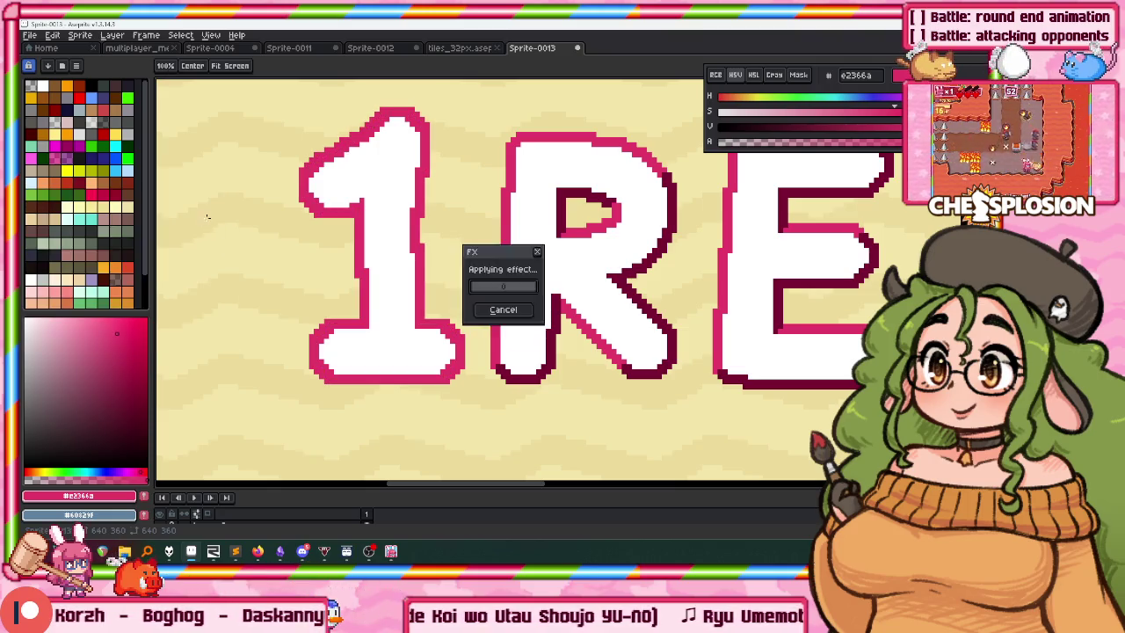
scroll(495, 370, "up", 2)
scroll(463, 367, "down", 1)
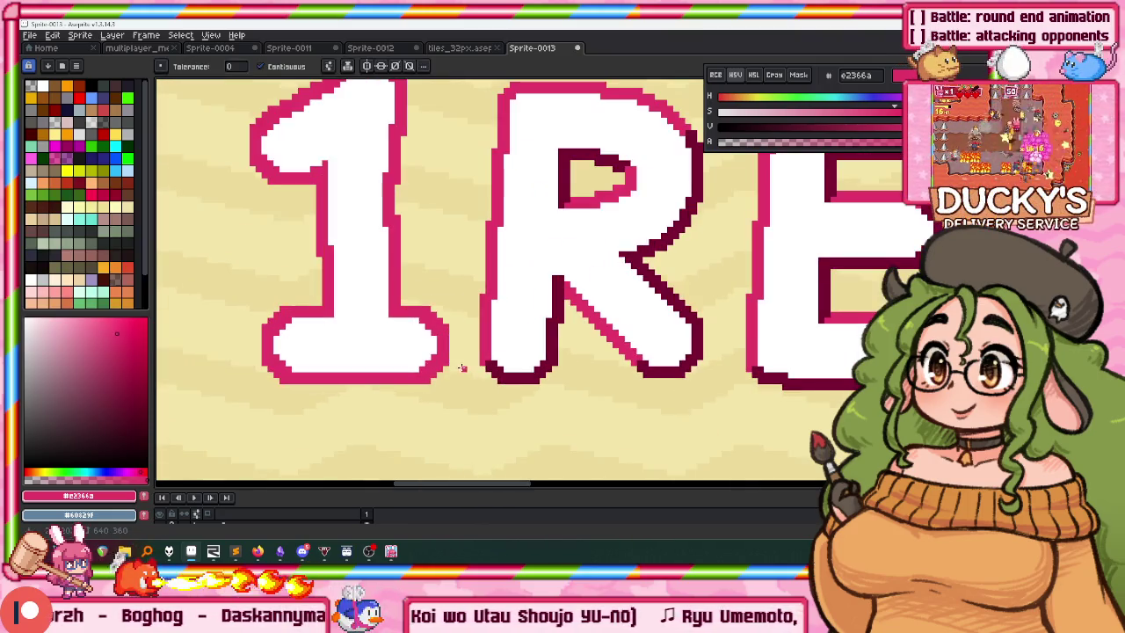
key("ctrl+z")
Try a different outline shape on the 1 and undo it again.
key("shift+o")
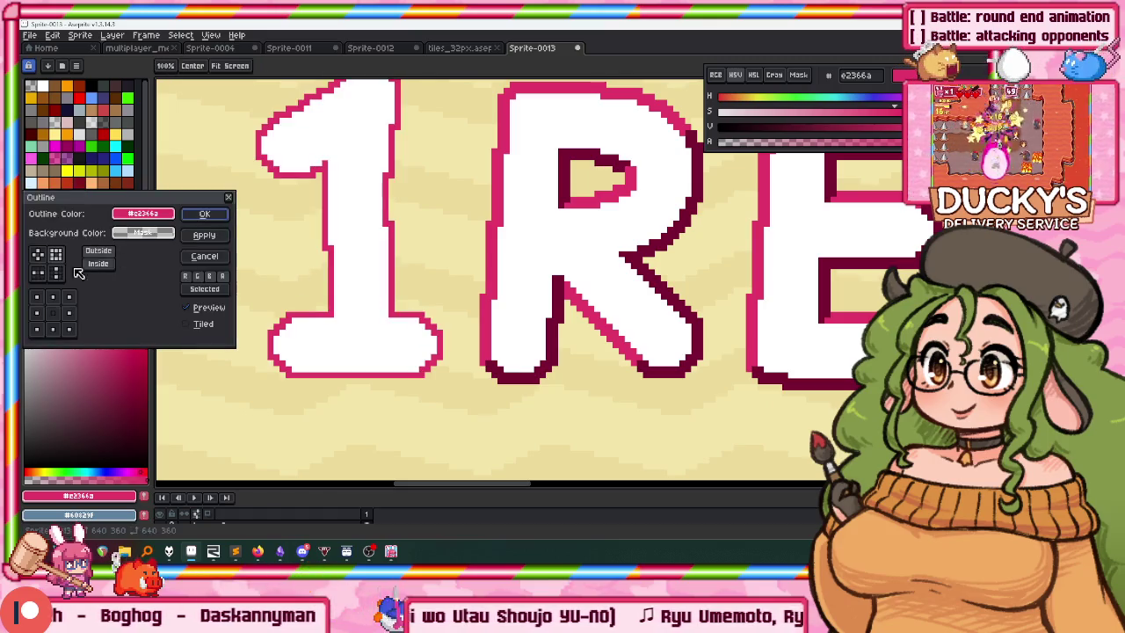
left_click(37, 255)
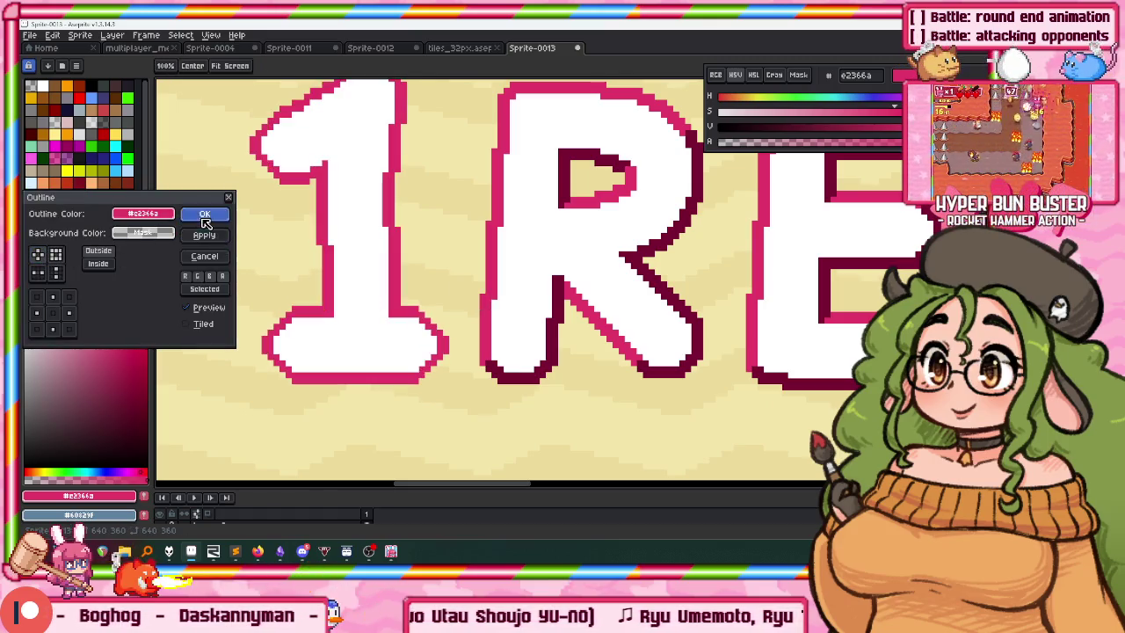
left_click(204, 214)
scroll(271, 193, "up", 1)
key("ctrl+z")
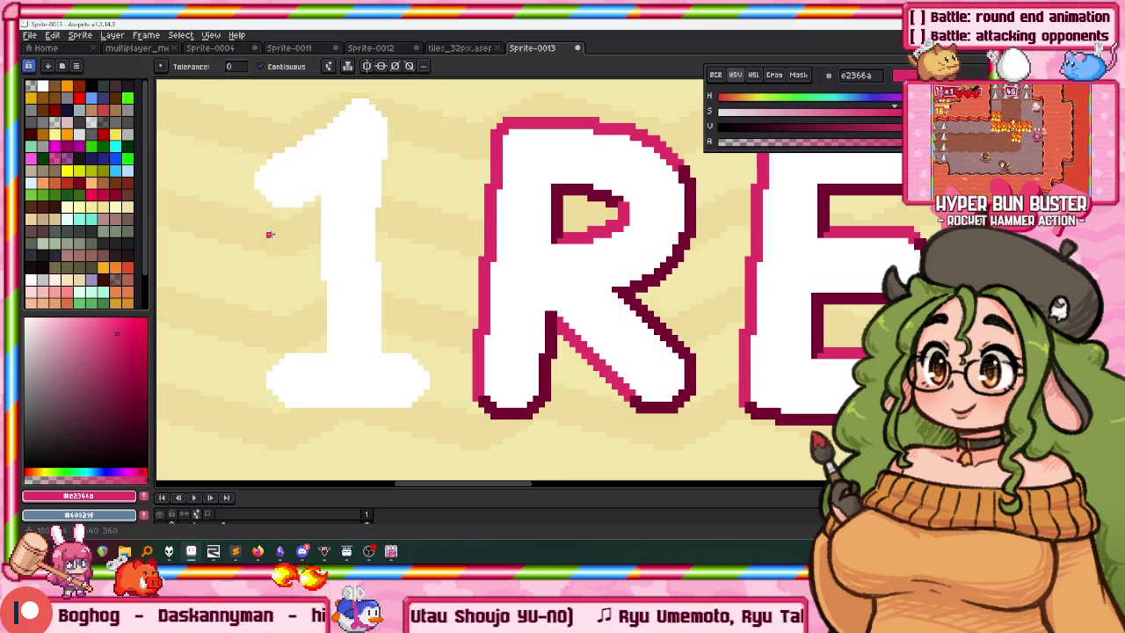
Outline the 1 with the thick square-cornered pink shape and pick the dark maroon colour.
key("shift+o")
left_click(39, 255)
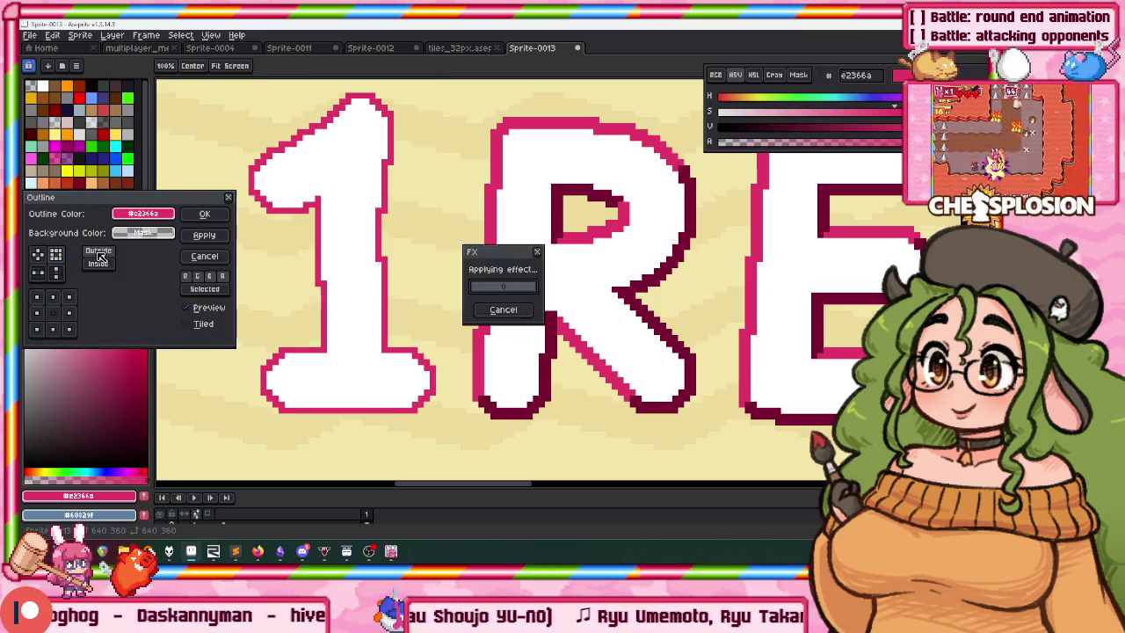
left_click(211, 216)
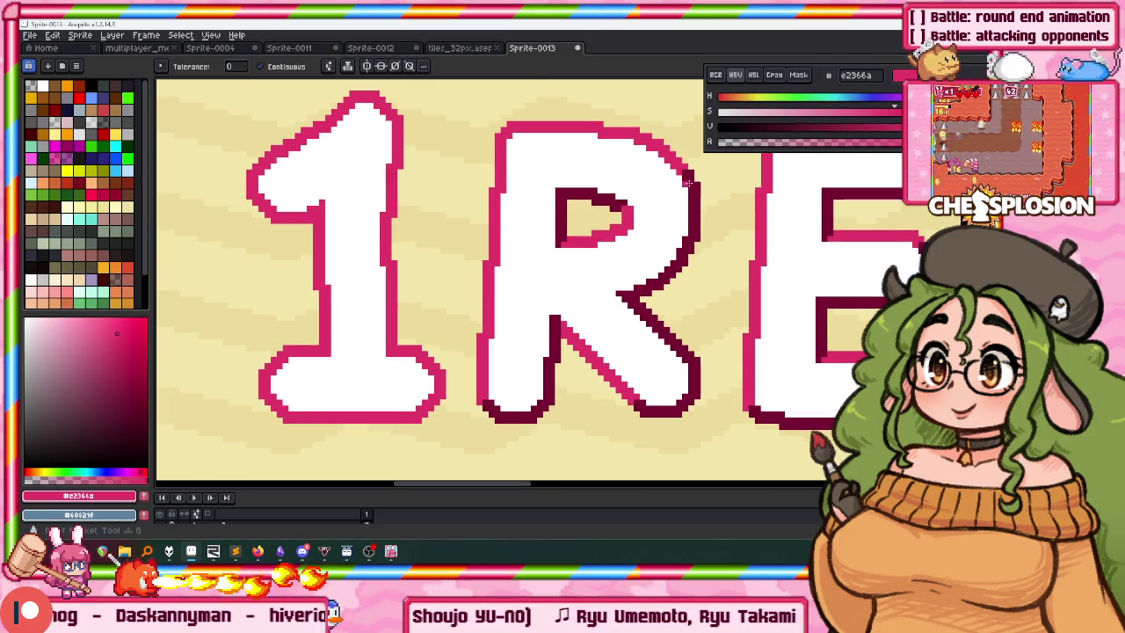
left_click(690, 170, "alt")
key("minus")
key("minus")
key("minus")
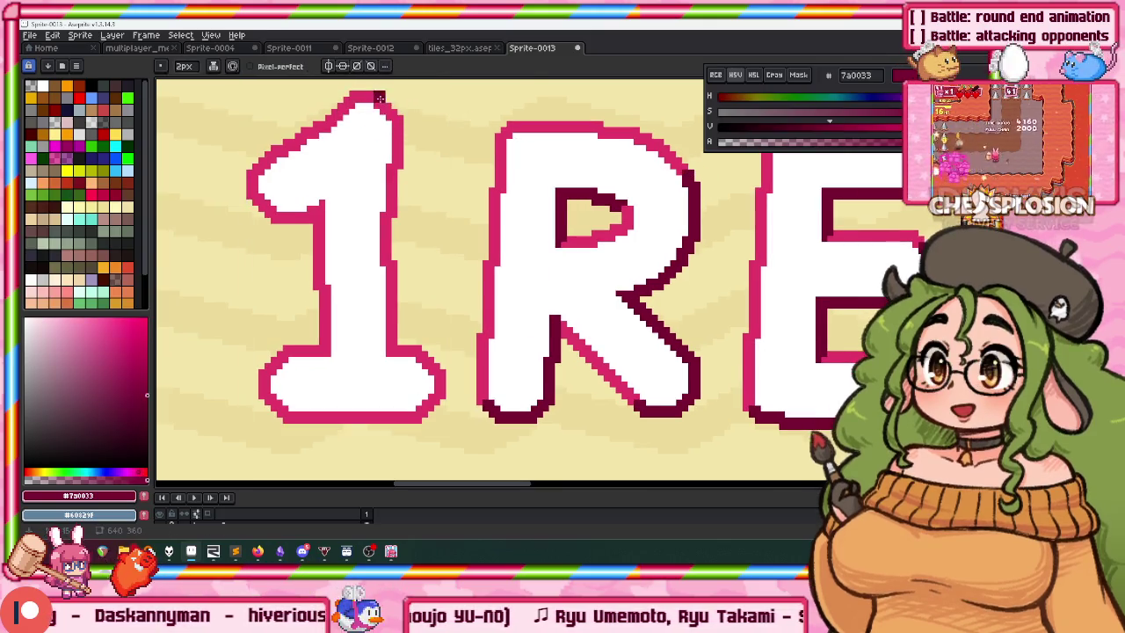
Add a dark maroon pixel at the 1's top-right and fill its stem outline dark.
scroll(395, 131, "up", 3)
scroll(414, 156, "down", 1)
left_click_drag(425, 176, 613, 186)
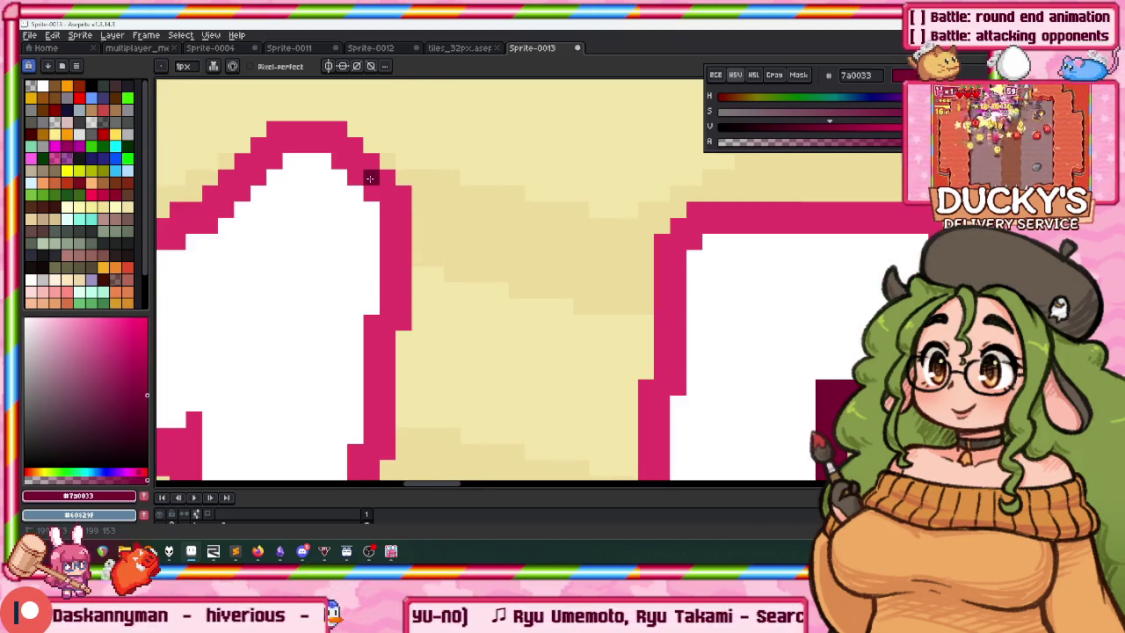
left_click(370, 178)
scroll(387, 171, "down", 3)
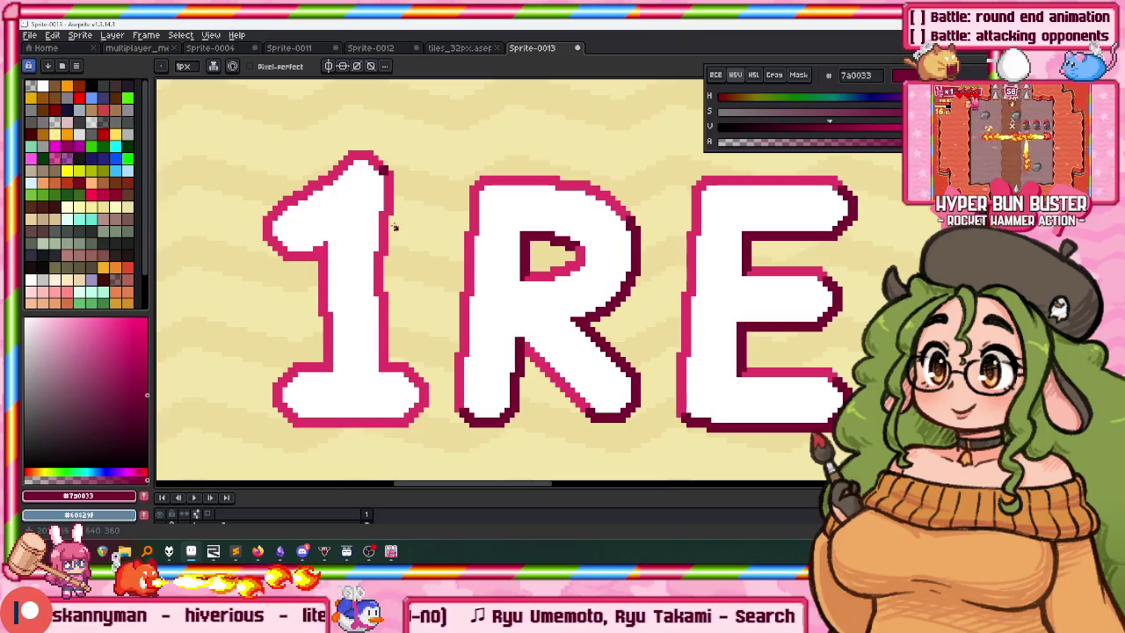
scroll(396, 339, "up", 4)
scroll(387, 343, "up", 1)
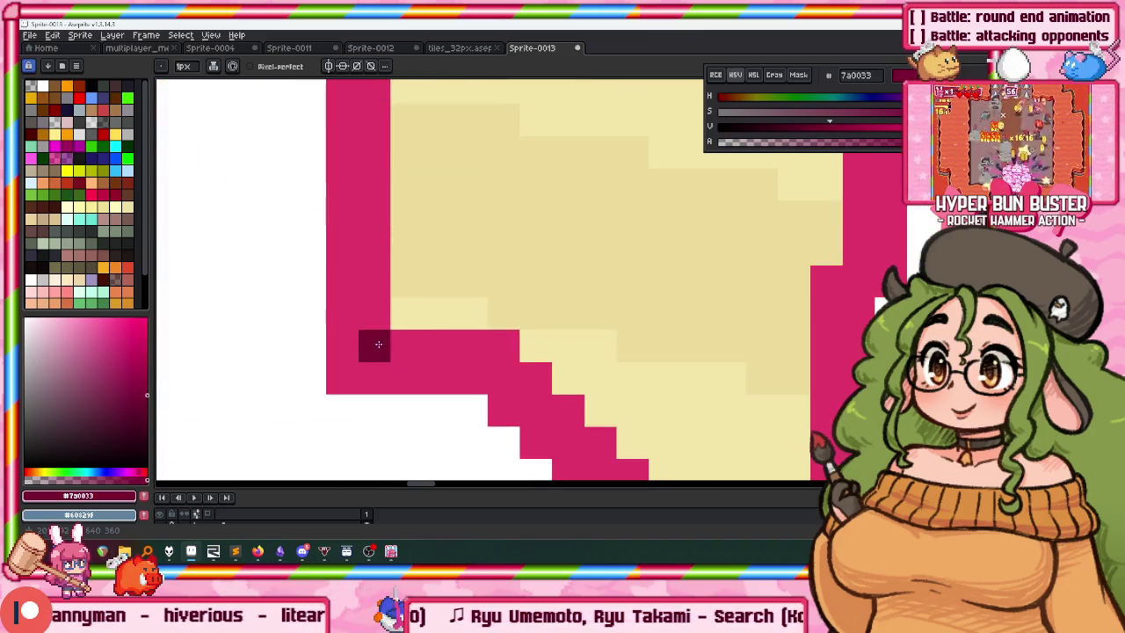
scroll(347, 369, "down", 2)
key("g")
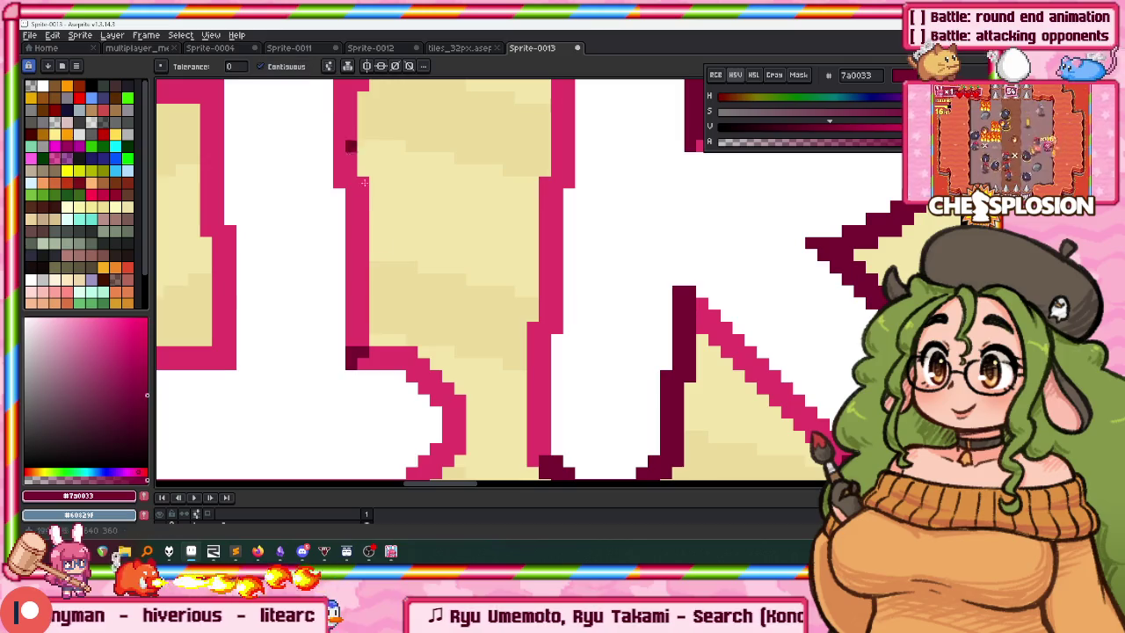
left_click(359, 243)
Paint dark maroon pixels around the outline corner at the 1's base.
scroll(365, 220, "down", 3)
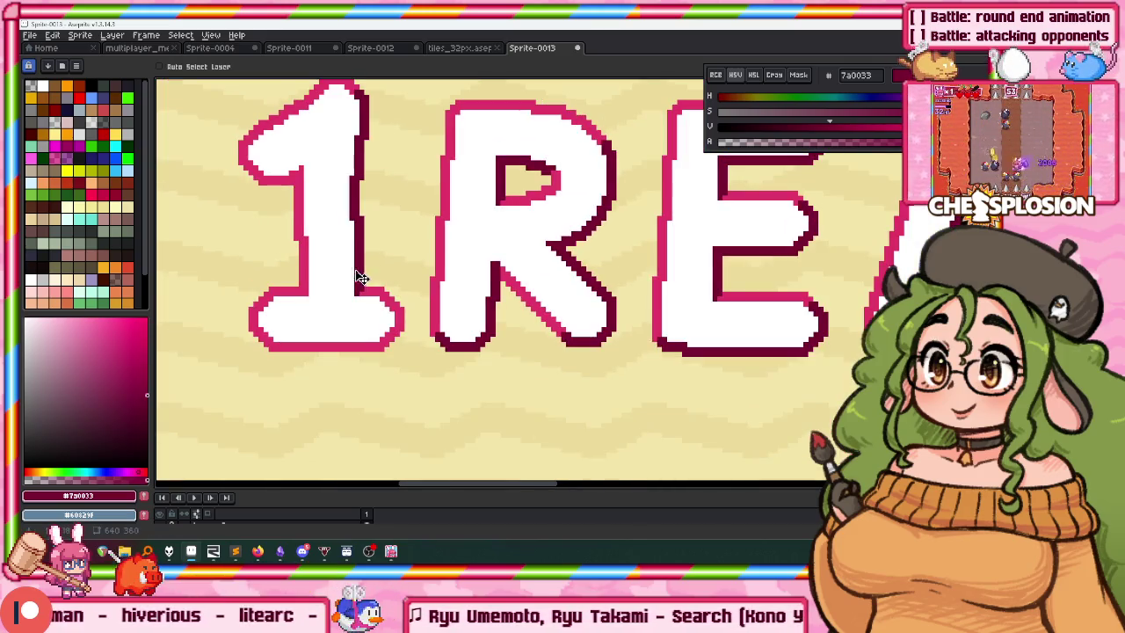
scroll(359, 278, "up", 3)
scroll(437, 333, "up", 1)
left_click(429, 334)
left_click(448, 367)
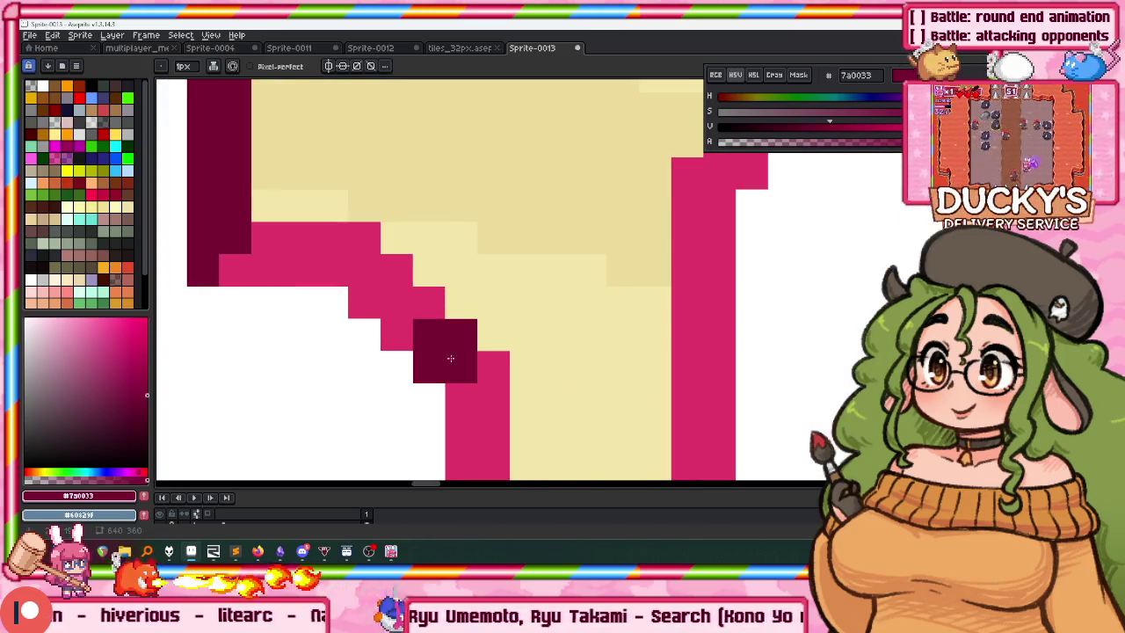
scroll(528, 332, "down", 2)
left_click(422, 362)
scroll(422, 360, "up", 3)
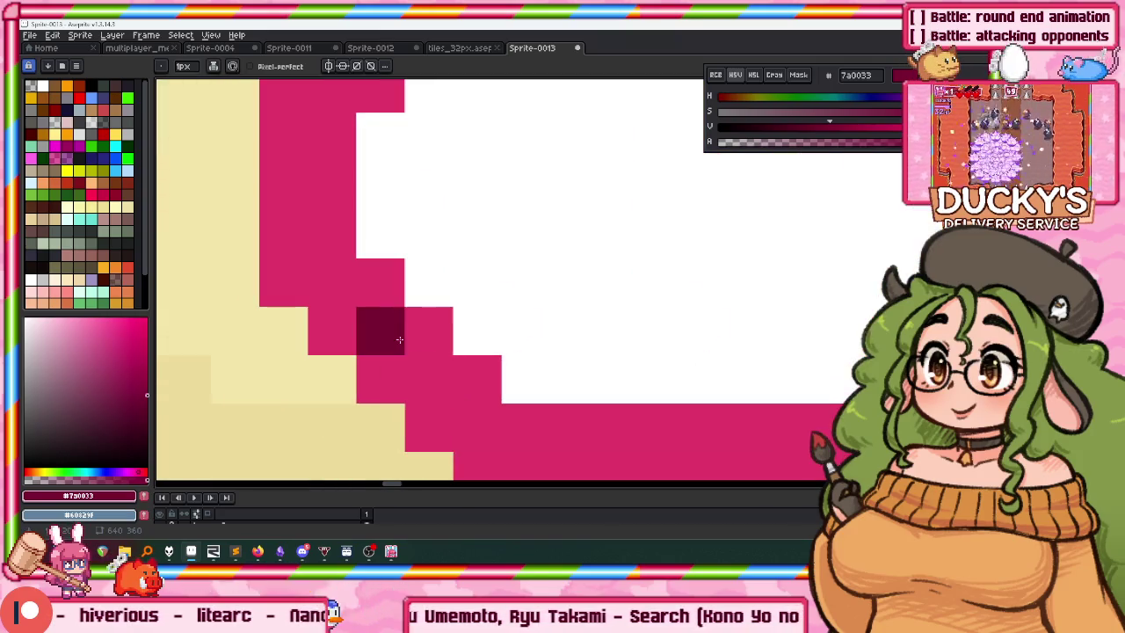
left_click_drag(393, 355, 427, 390)
scroll(427, 389, "down", 3)
key("g")
Shade the 1's inner corner pixels and pink outline strip dark maroon.
left_click_drag(442, 294, 441, 306)
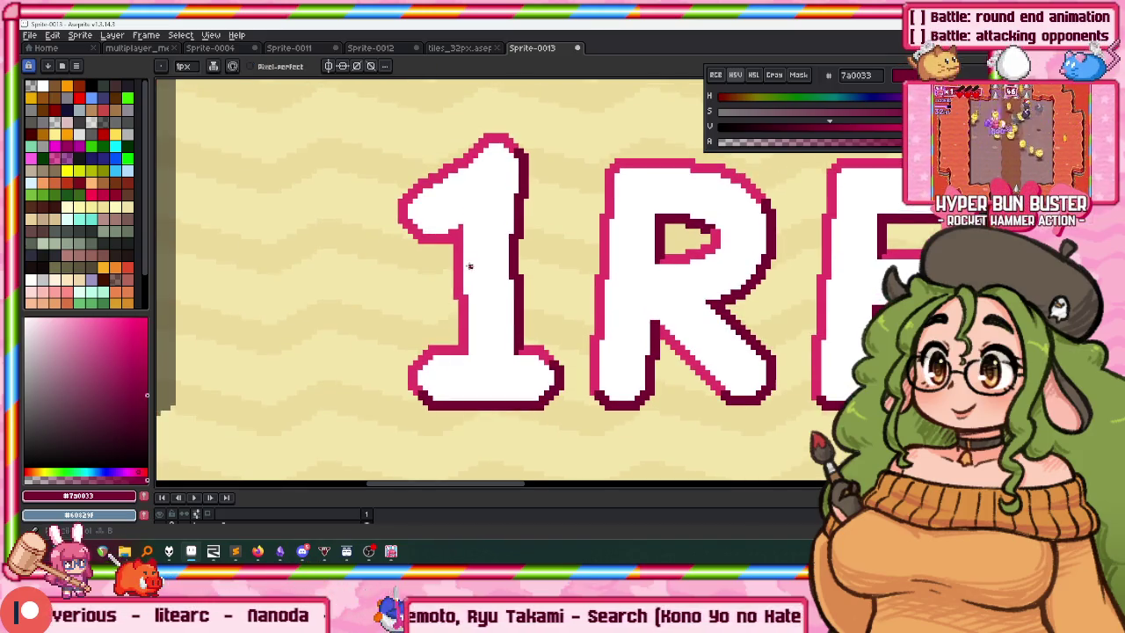
scroll(466, 271, "up", 3)
scroll(416, 176, "up", 2)
left_click_drag(417, 153, 405, 213)
left_click_drag(376, 252, 409, 252)
left_click(408, 219)
key("g")
left_click(358, 221)
scroll(359, 220, "down", 3)
key("ctrl+z")
key("b")
scroll(314, 190, "up", 2)
scroll(321, 236, "down", 2)
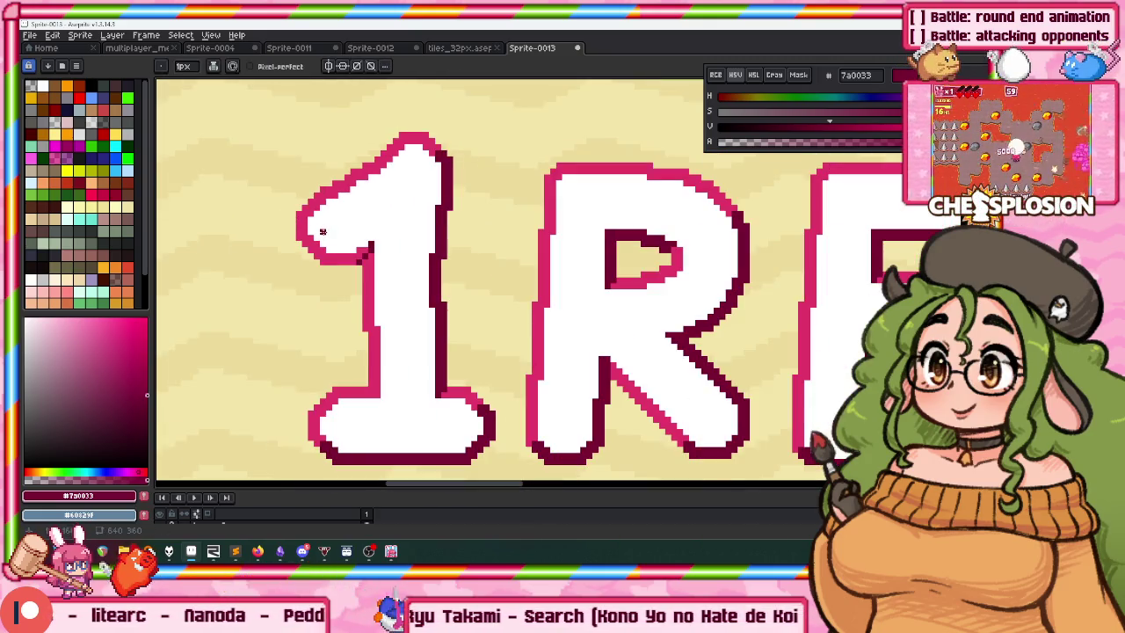
scroll(322, 231, "up", 3)
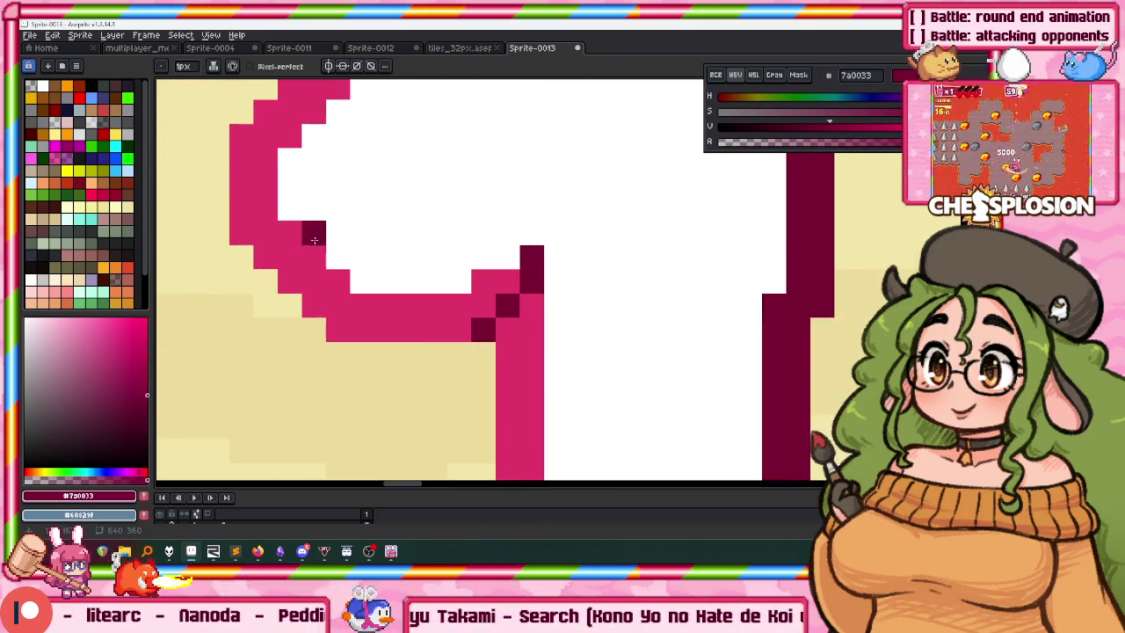
Fill the outline under the 1's flag dark maroon, undoing one mistaken fill.
key("g")
left_click(325, 292)
scroll(325, 290, "down", 3)
scroll(334, 272, "down", 1)
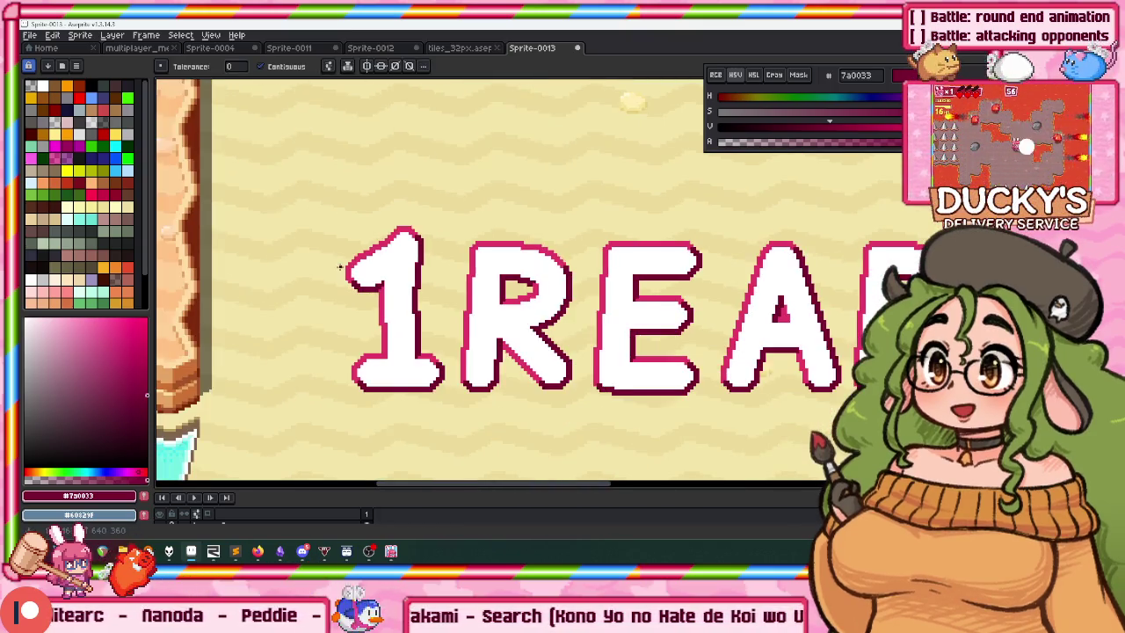
left_click_drag(337, 268, 355, 204)
scroll(376, 207, "up", 3)
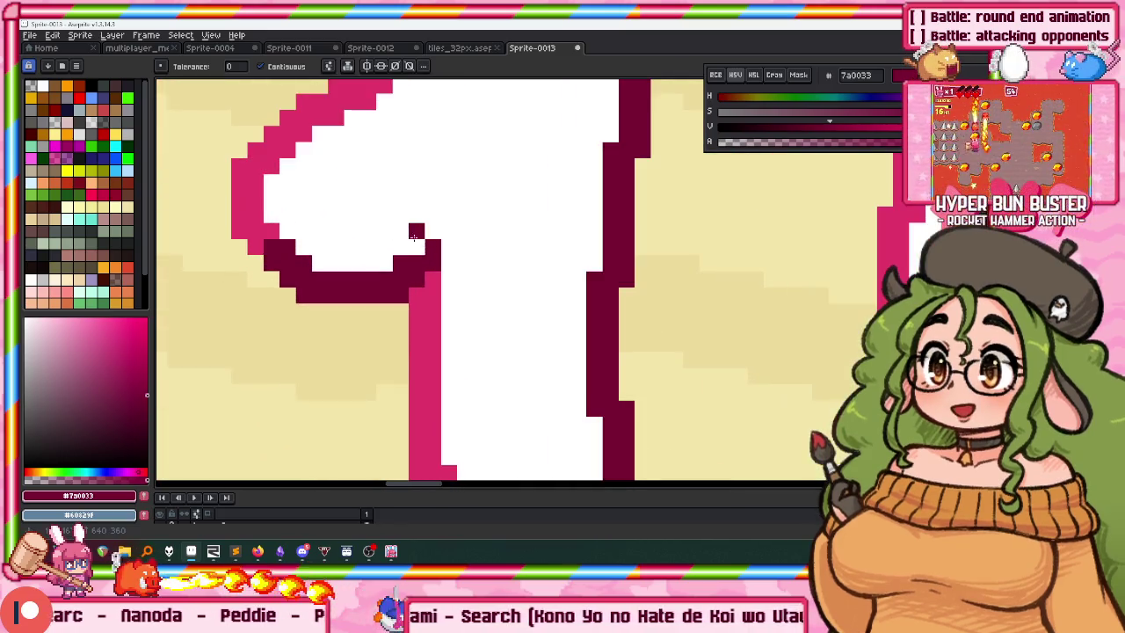
left_click(420, 254)
scroll(422, 252, "down", 3)
scroll(416, 246, "up", 3)
key("ctrl+z")
key("b")
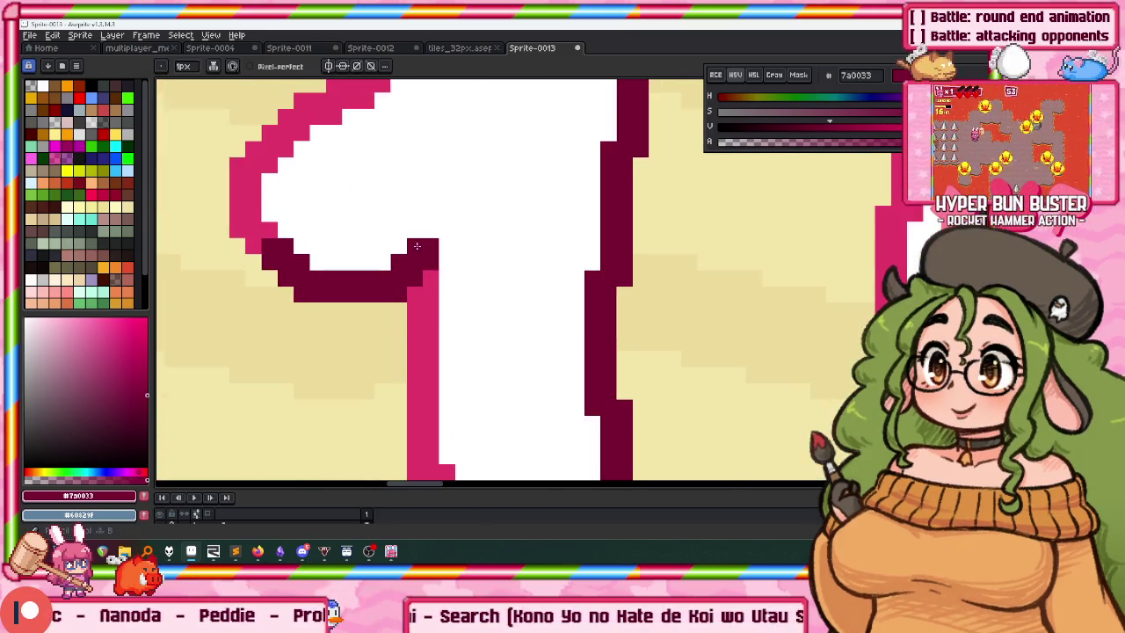
scroll(377, 267, "down", 3)
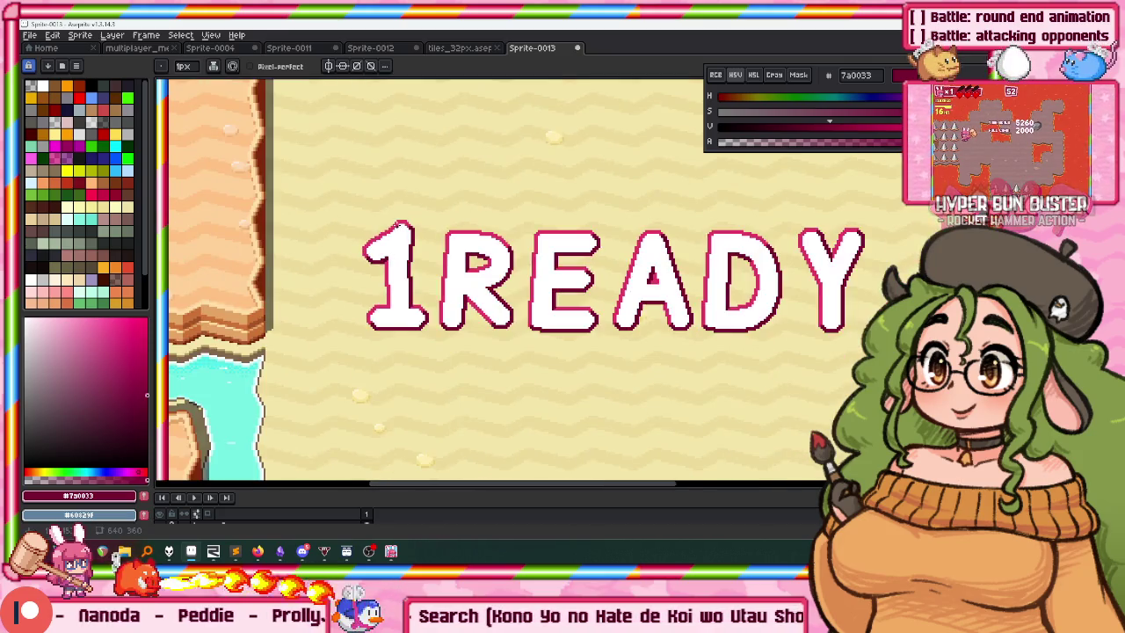
scroll(402, 230, "down", 2)
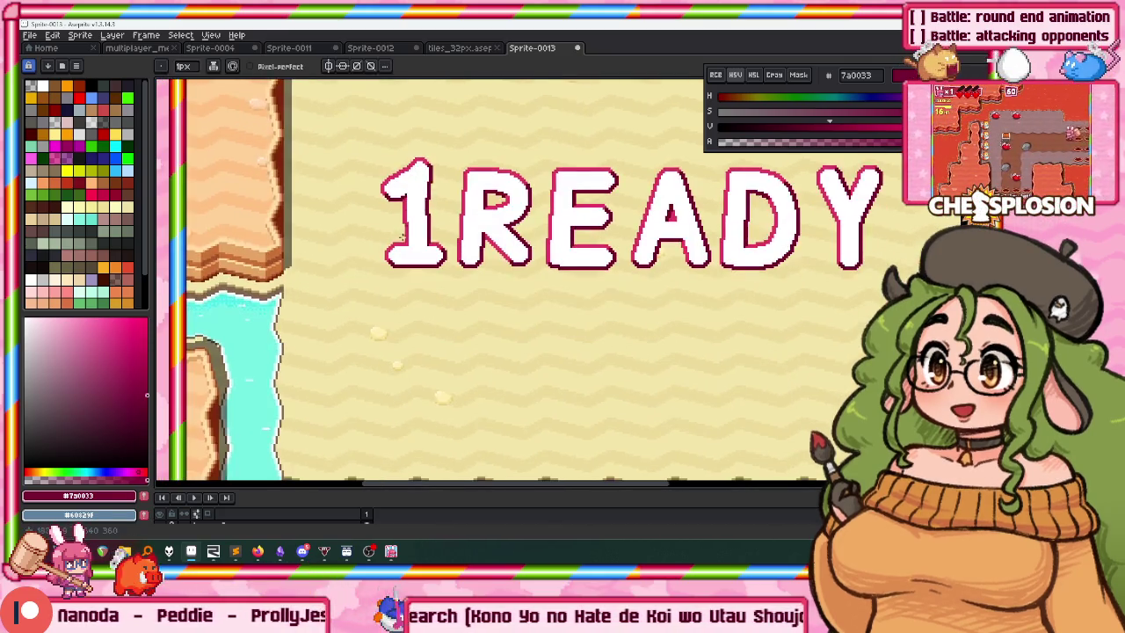
Delete the 1 so only READY remains, then launch the game to check it.
left_click_drag(402, 251, 363, 280)
key("Delete")
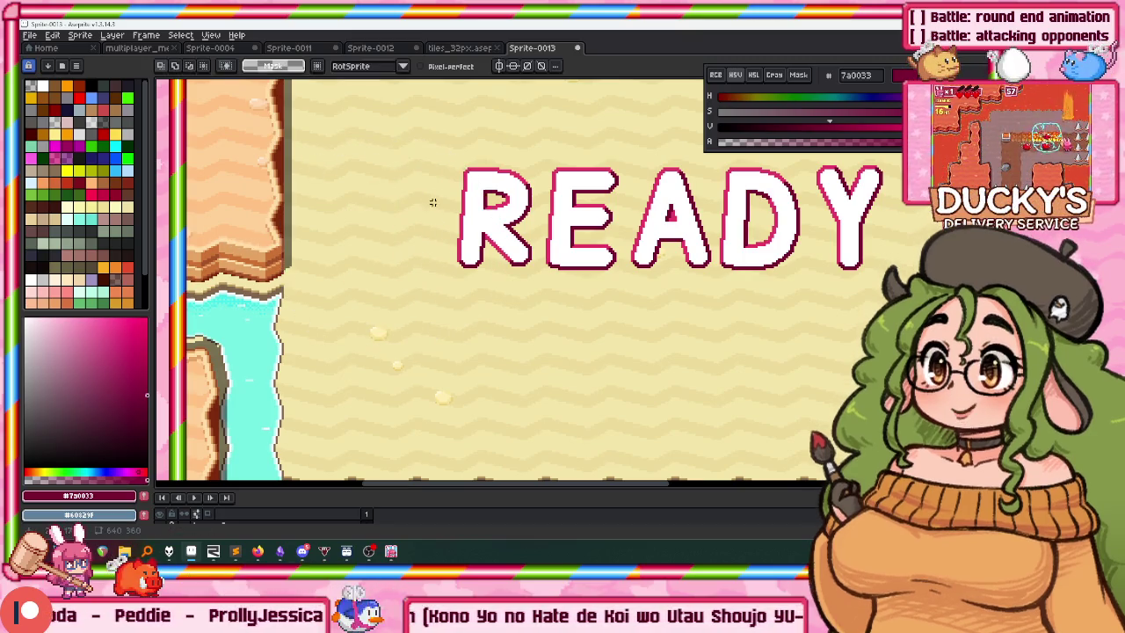
scroll(352, 264, "up", 1)
scroll(429, 273, "up", 1)
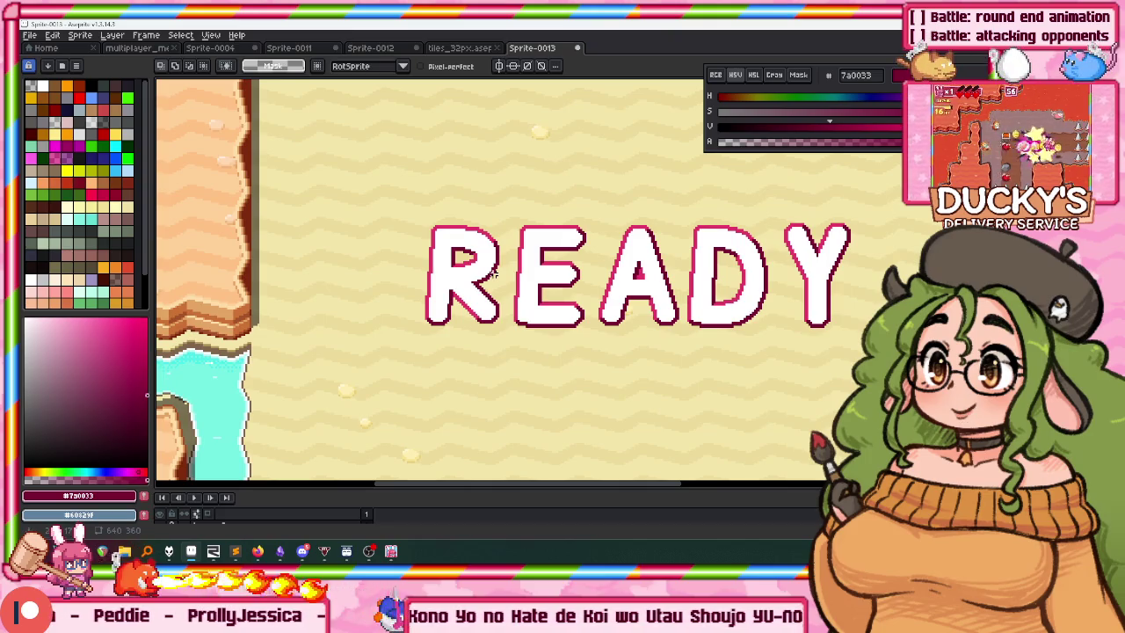
key("alt+Tab")
key("F5")
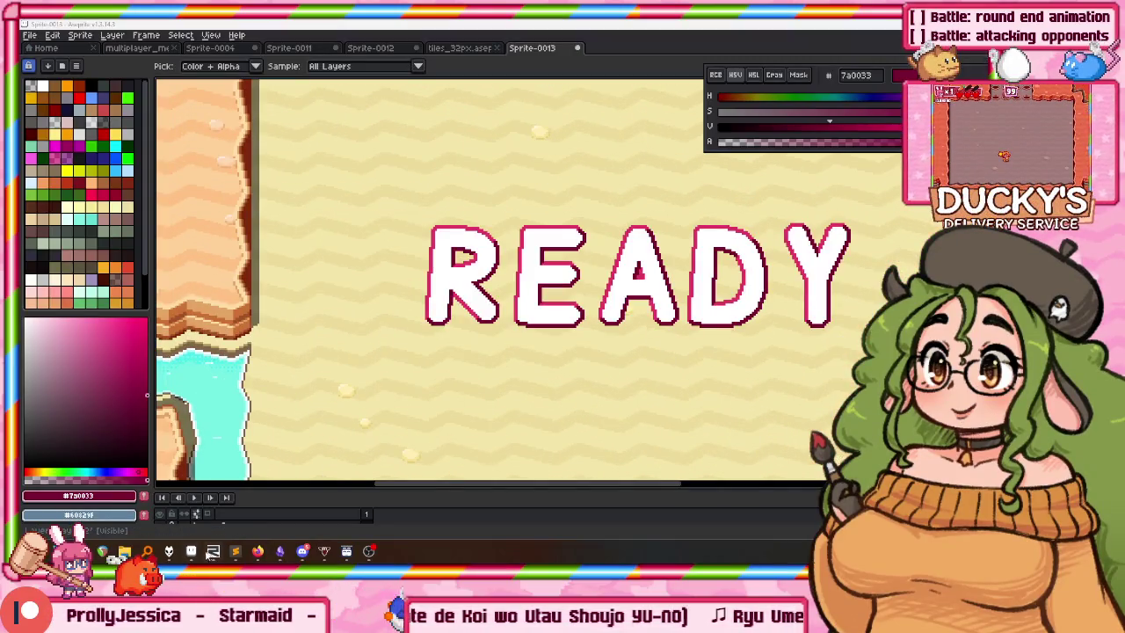
Rebuild the game in Sublime Text with Ctrl+B.
left_click(234, 551)
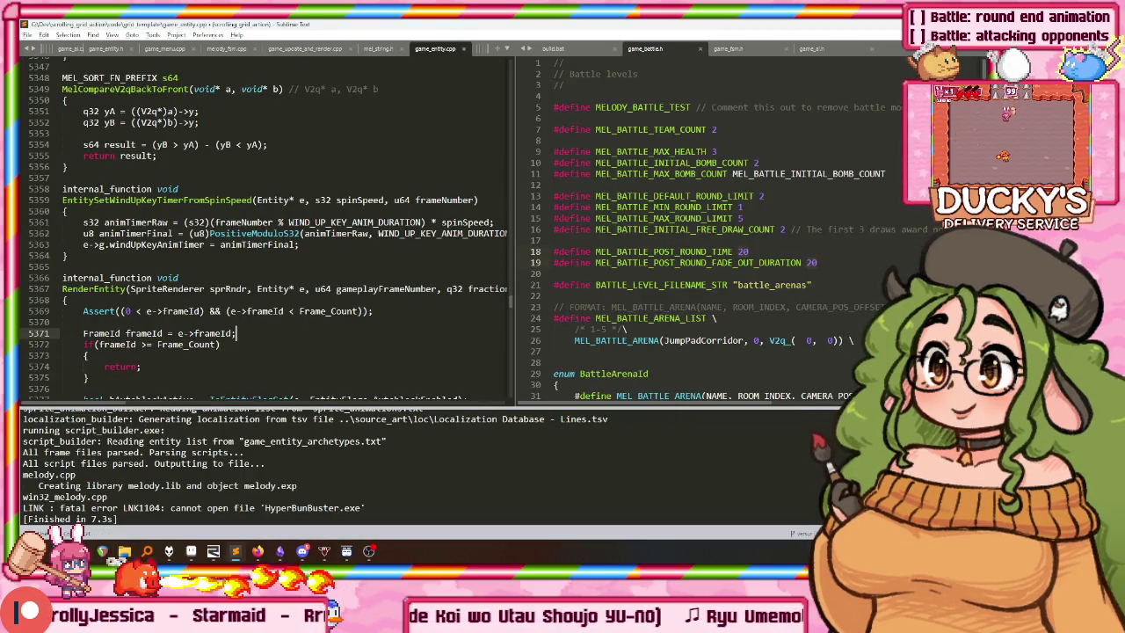
key("ctrl+b")
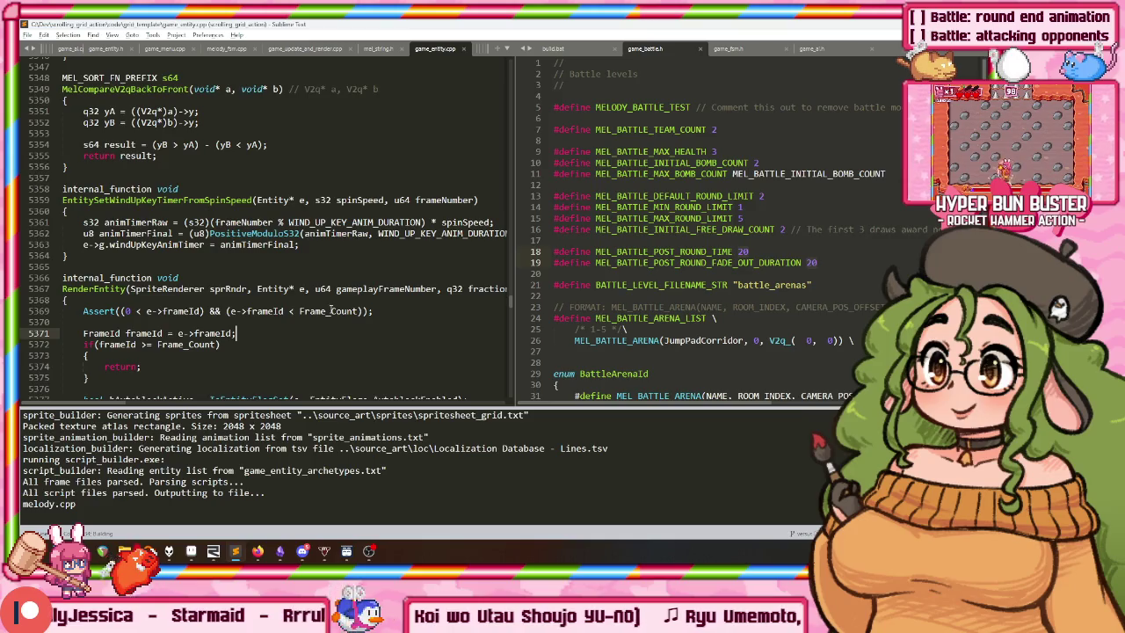
scroll(356, 268, "down", 3)
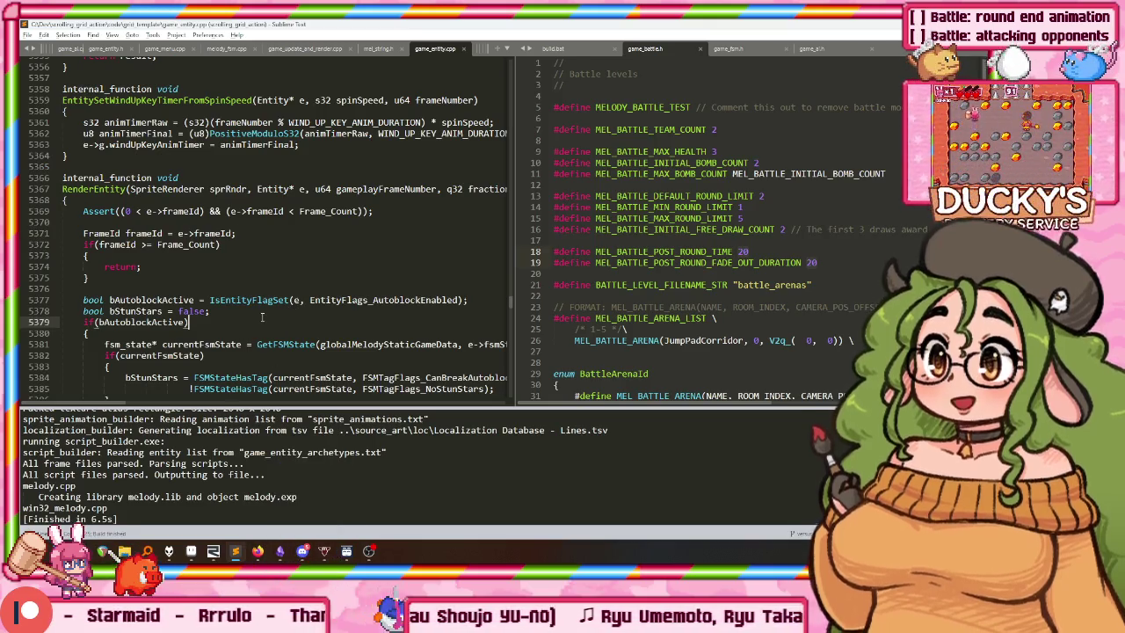
Go to FrameId's definition, open mel_string.h, then return to Aseprite.
right_click(99, 233)
left_click(132, 242)
key("Return")
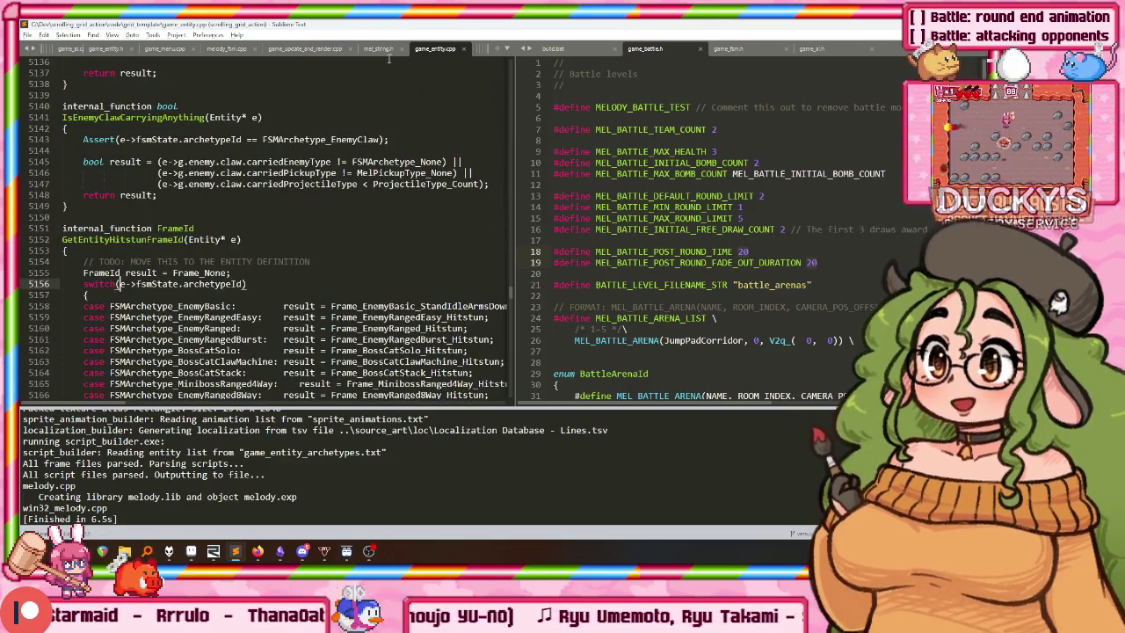
key("alt+minus")
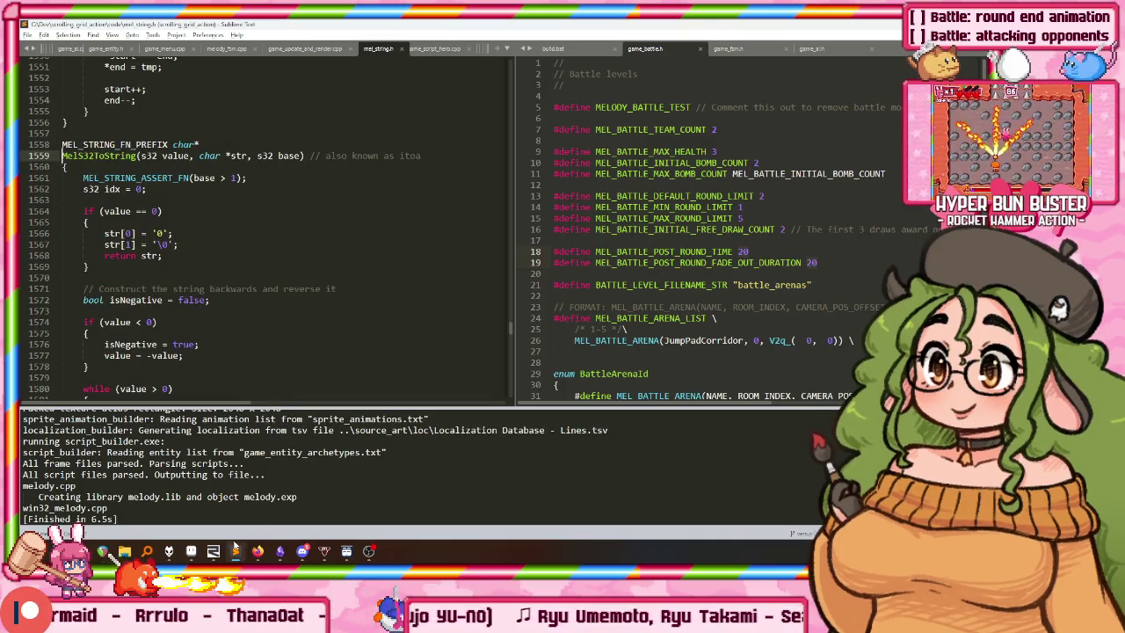
left_click(235, 552)
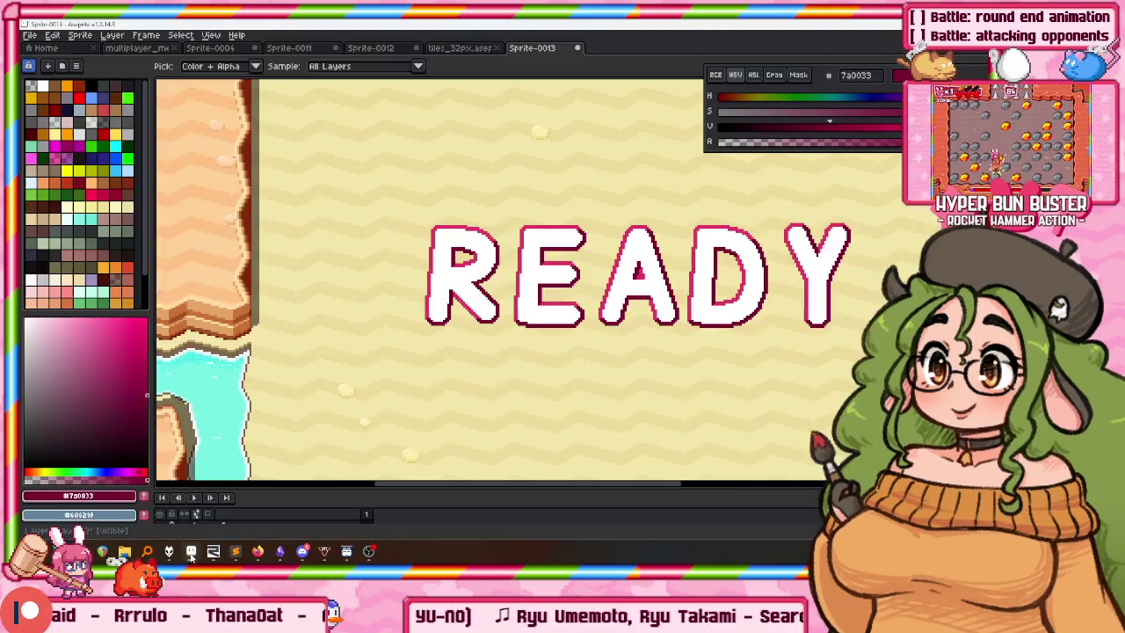
Zoom the READY screenshot, then launch Git Gui and open the scrolling grid action repository.
scroll(527, 297, "down", 3)
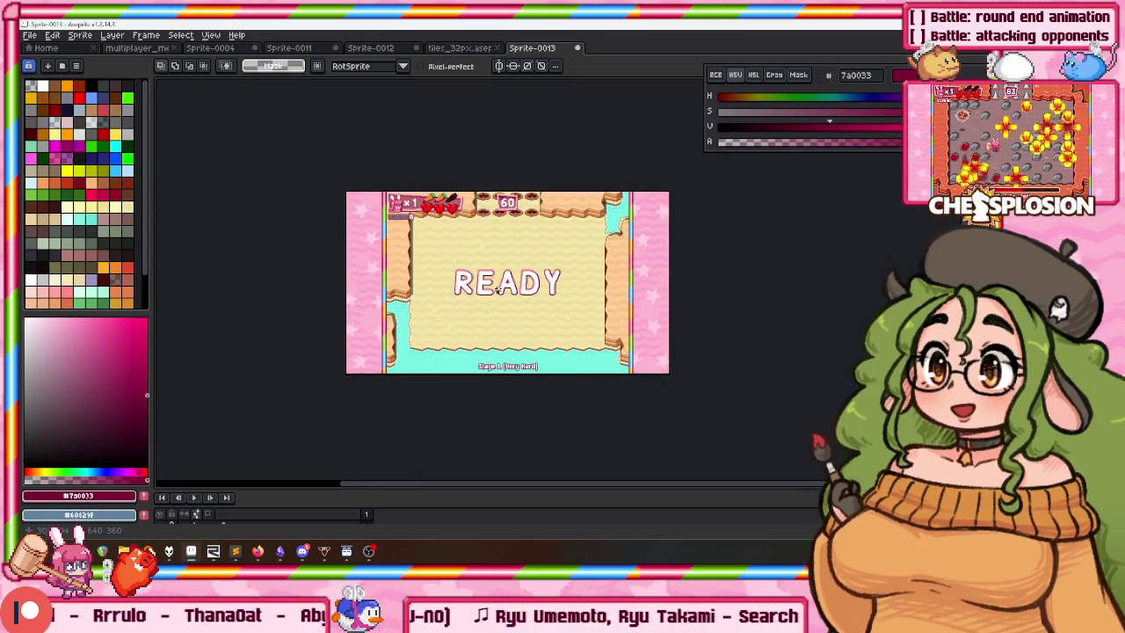
scroll(528, 297, "up", 2)
scroll(483, 299, "down", 1)
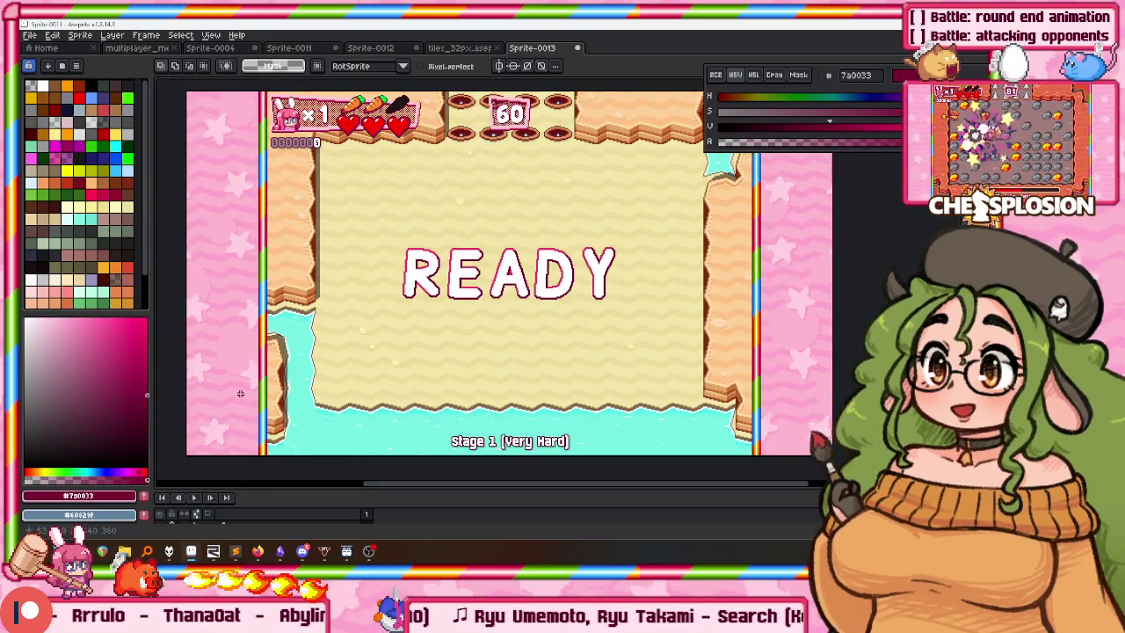
key("super")
key("Escape")
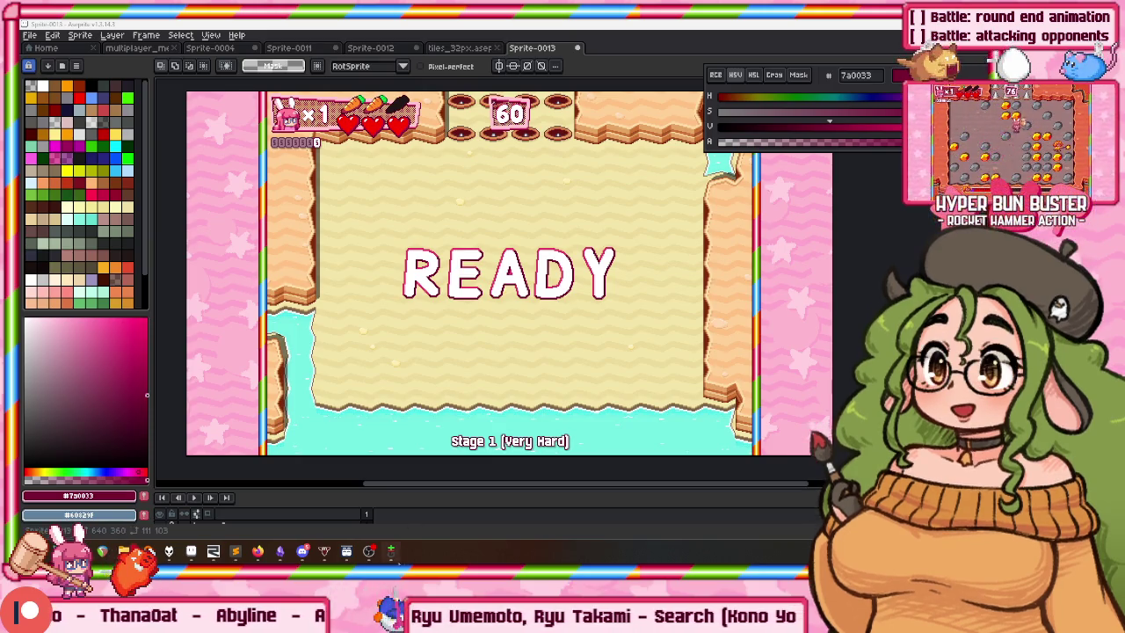
left_click(392, 551)
left_click(233, 211)
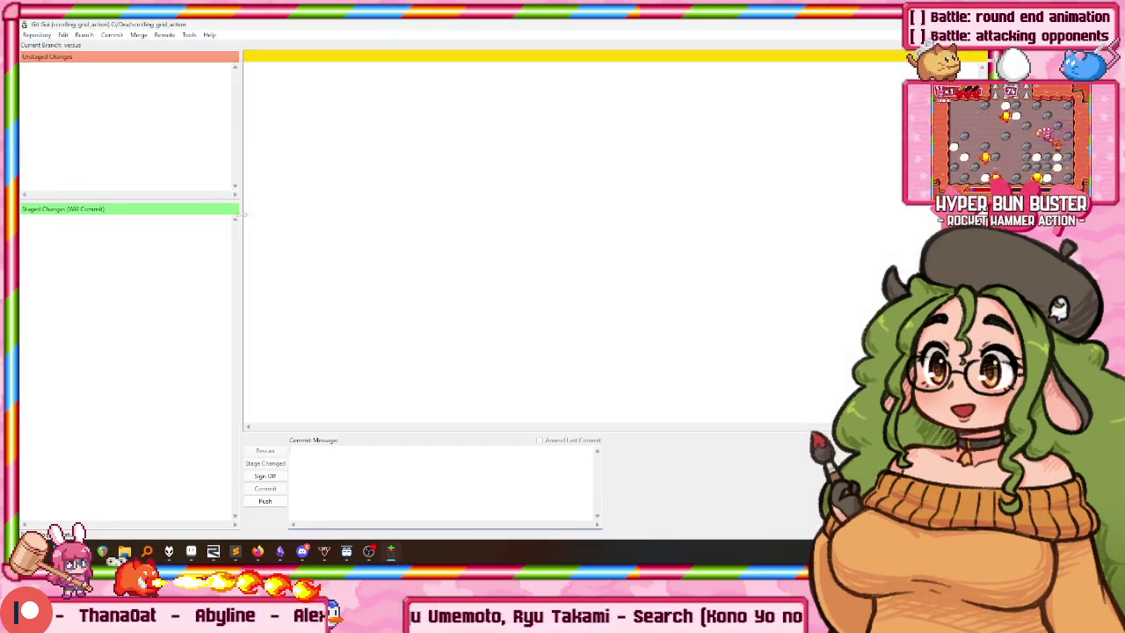
View the game_doodads.h unstaged diff, then quit Git Gui.
left_click(140, 102)
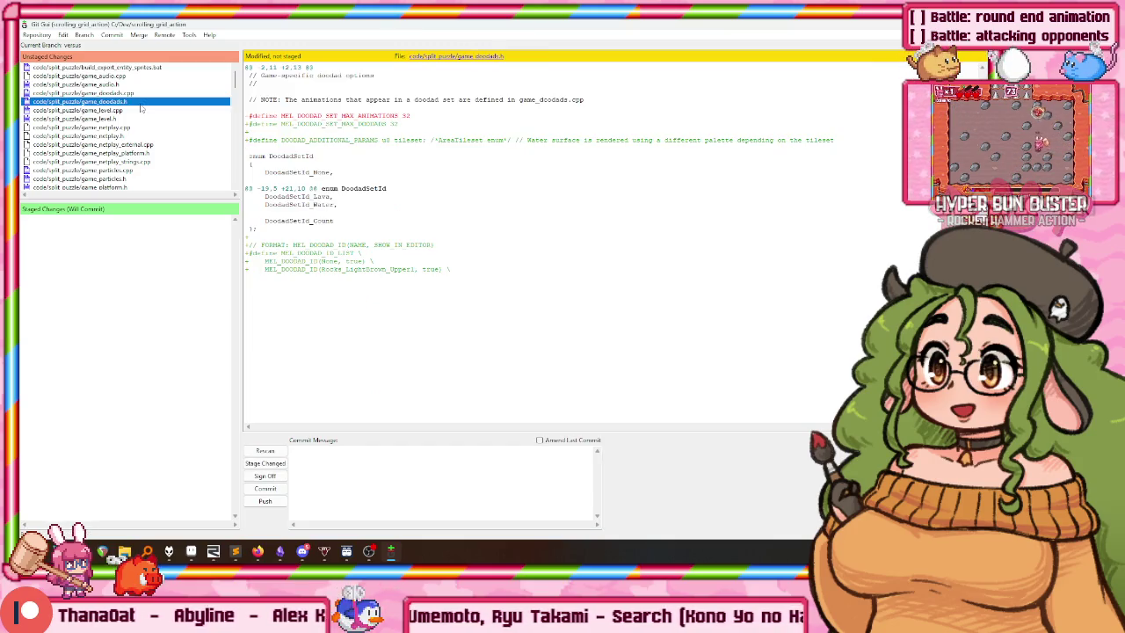
key("ctrl+q")
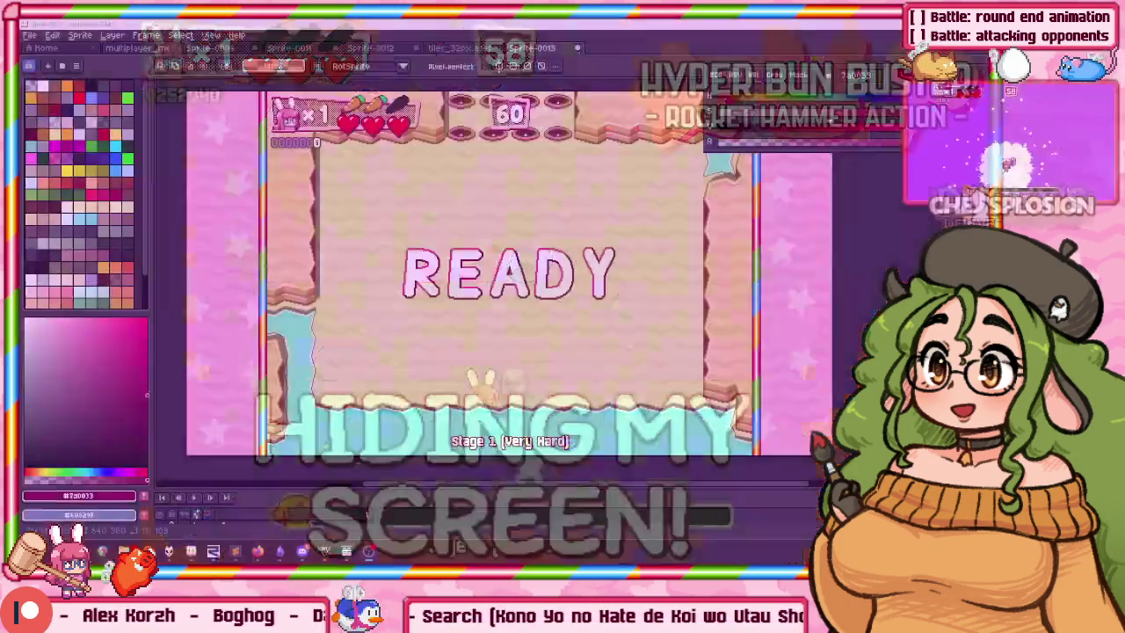
Close the Sprite-0013 screenshot and bring the full battle mockup and layer list into view.
key("ctrl+w")
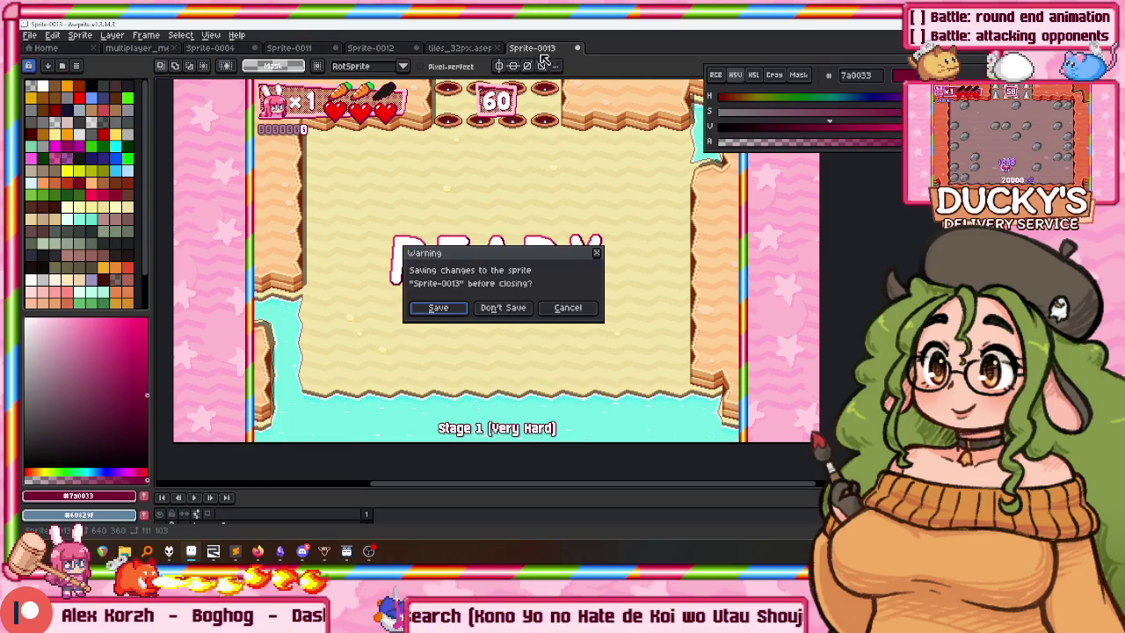
left_click(493, 307)
left_click(137, 47)
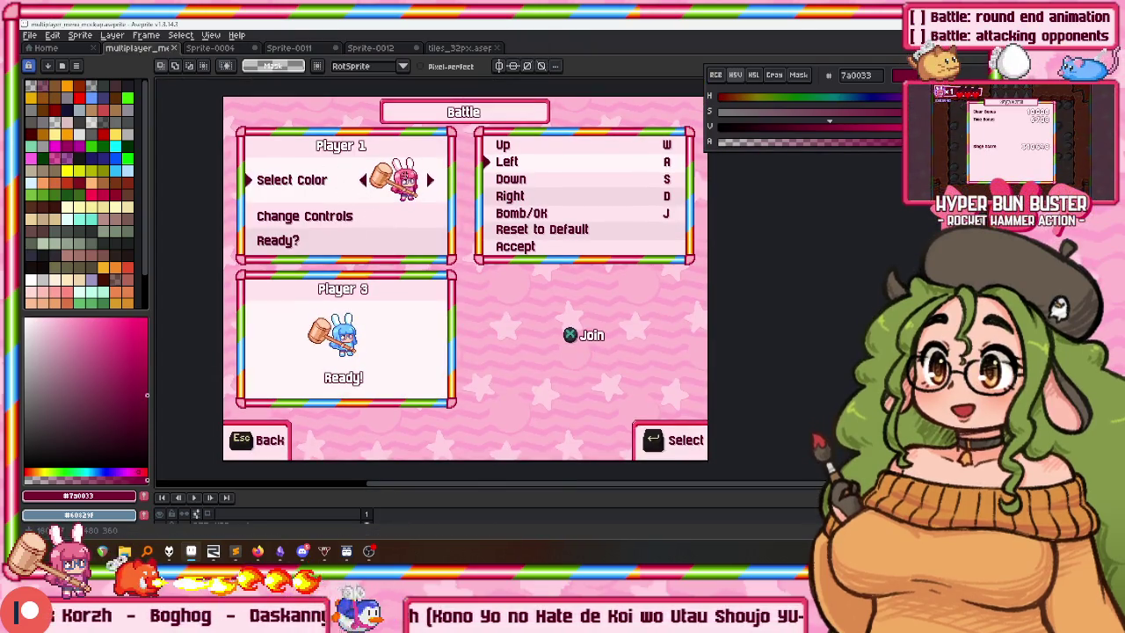
scroll(412, 257, "up", 2)
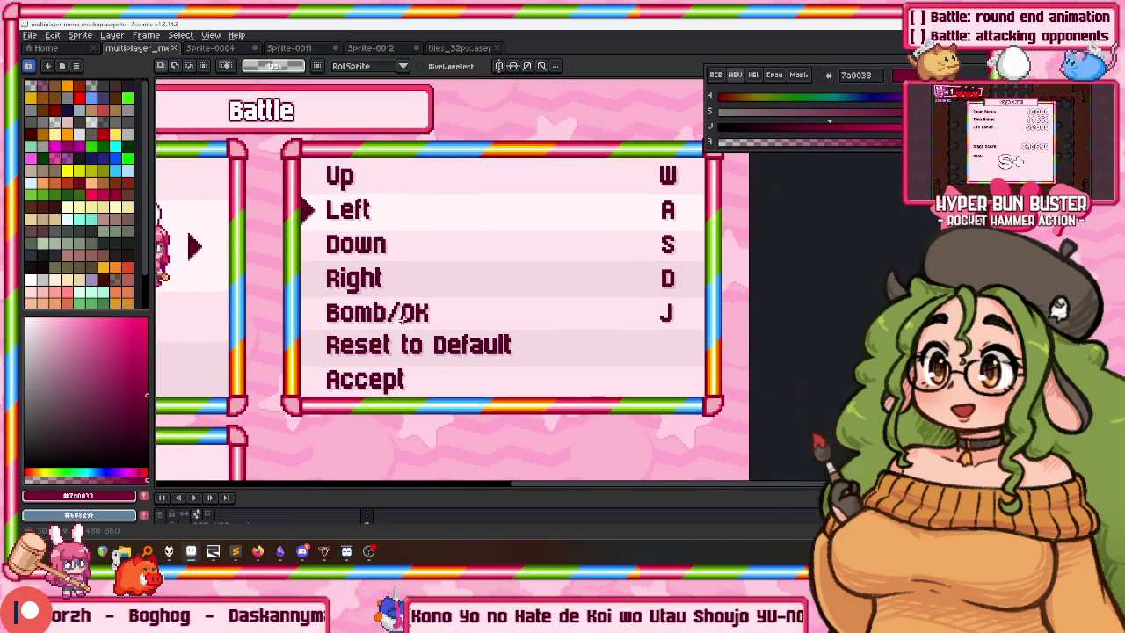
scroll(391, 255, "down", 2)
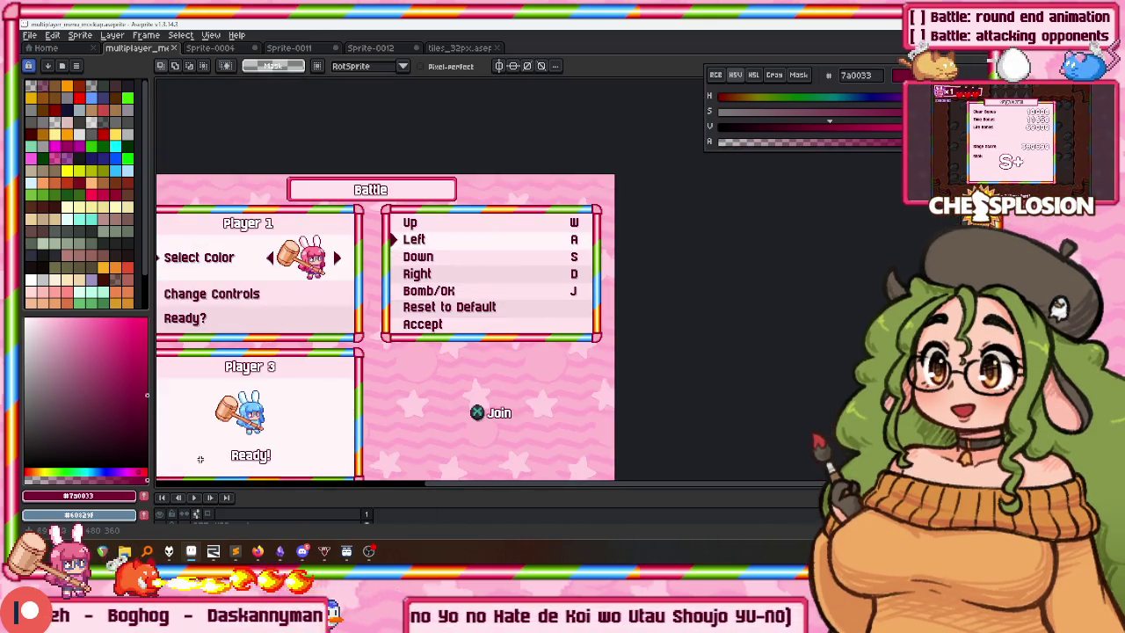
left_click_drag(206, 490, 206, 444)
left_click_drag(363, 255, 505, 178)
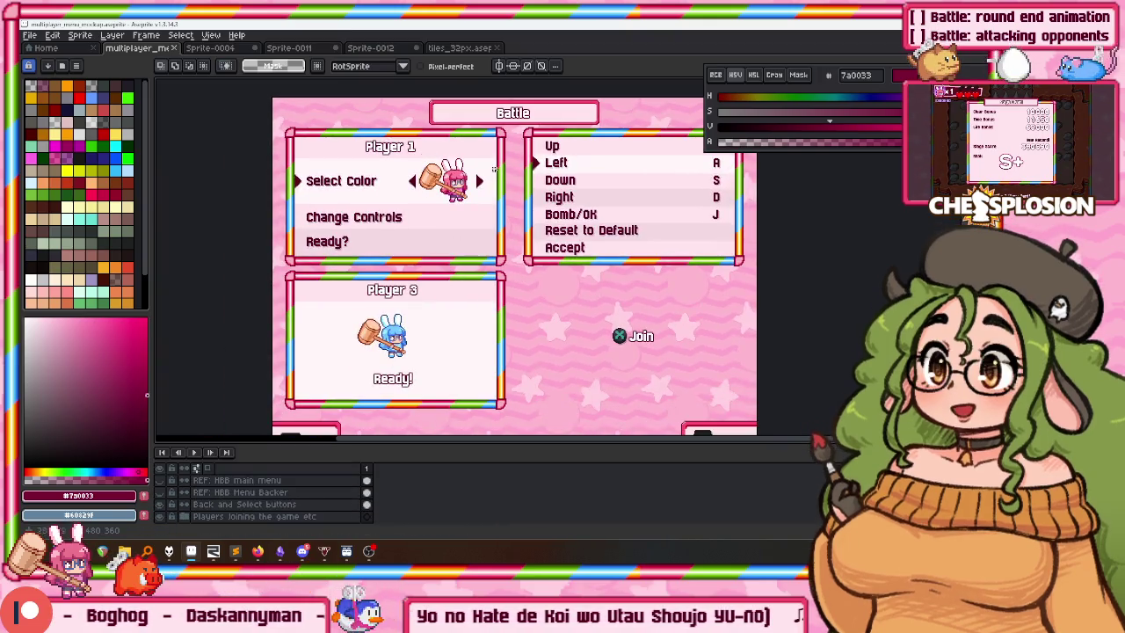
mouse_move(348, 300)
left_mouse_down()
mouse_move(309, 261)
mouse_move(403, 152)
left_mouse_up()
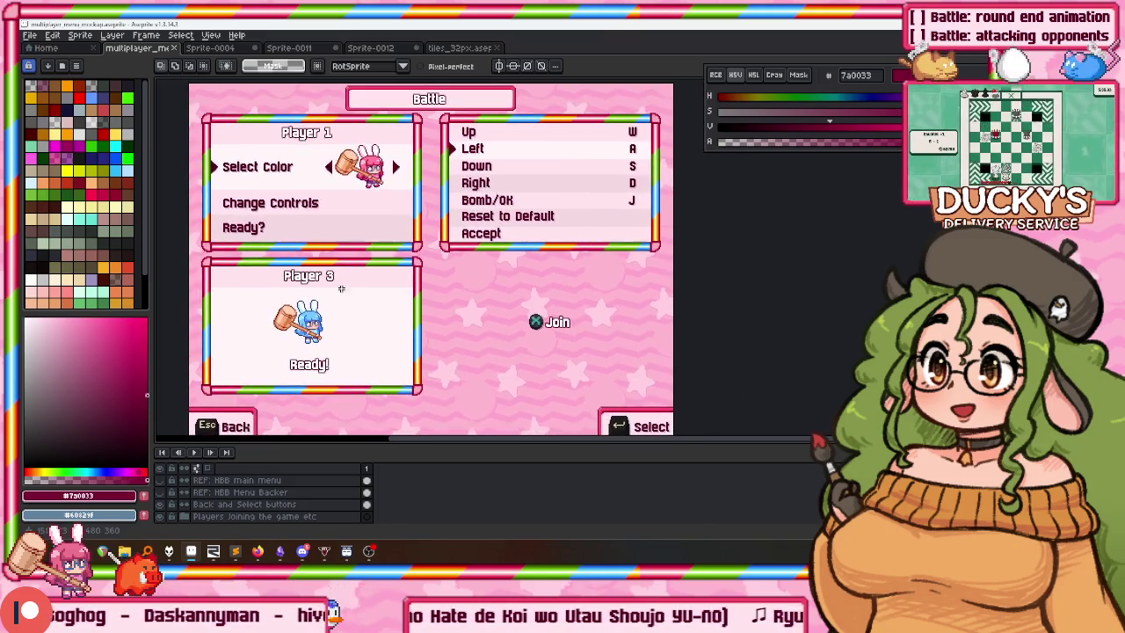
Leave the player menu panels visible with Select Team hidden, and save multiplayer_menu_mockup.aseprite.
scroll(375, 116, "up", 2)
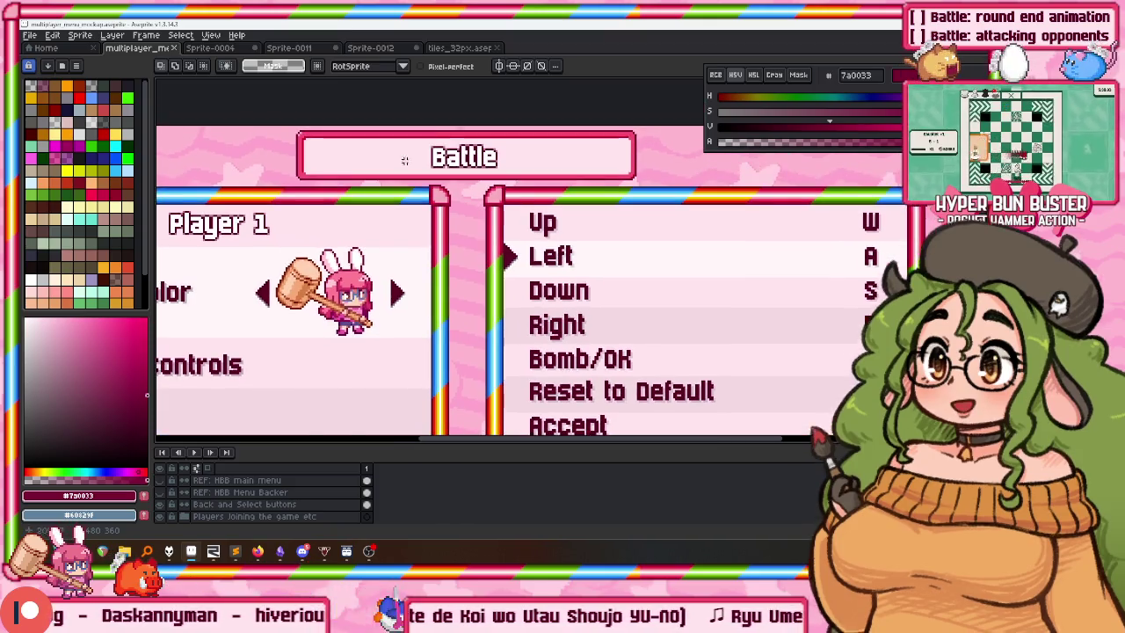
scroll(437, 161, "down", 3)
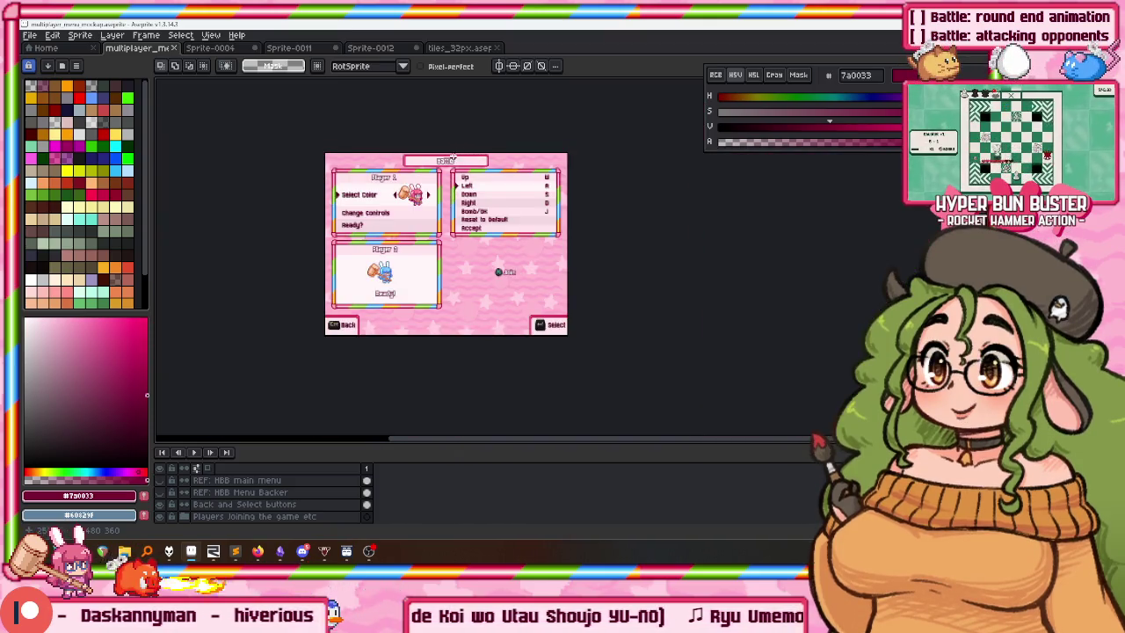
scroll(452, 156, "up", 2)
scroll(428, 199, "down", 3)
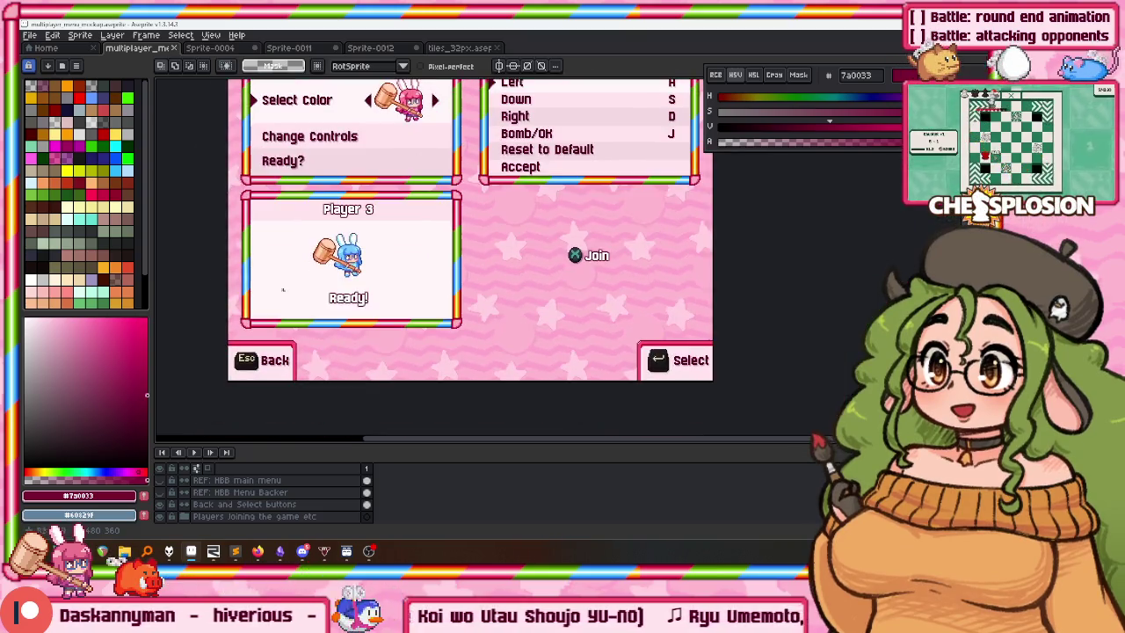
scroll(274, 292, "up", 2)
scroll(275, 292, "down", 3)
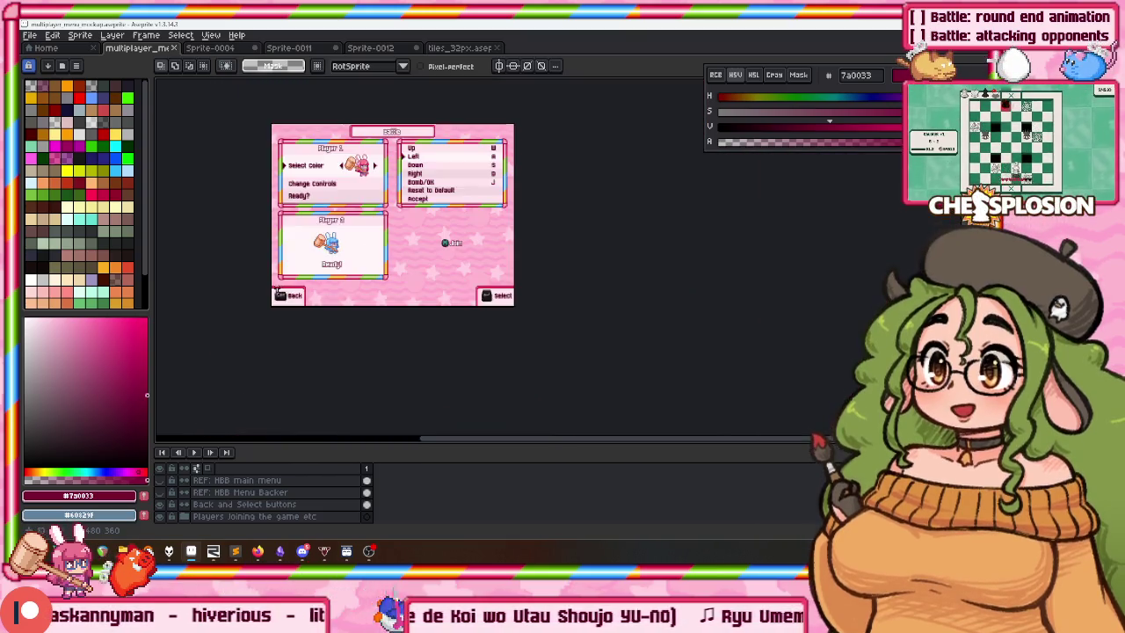
left_click_drag(517, 306, 268, 278)
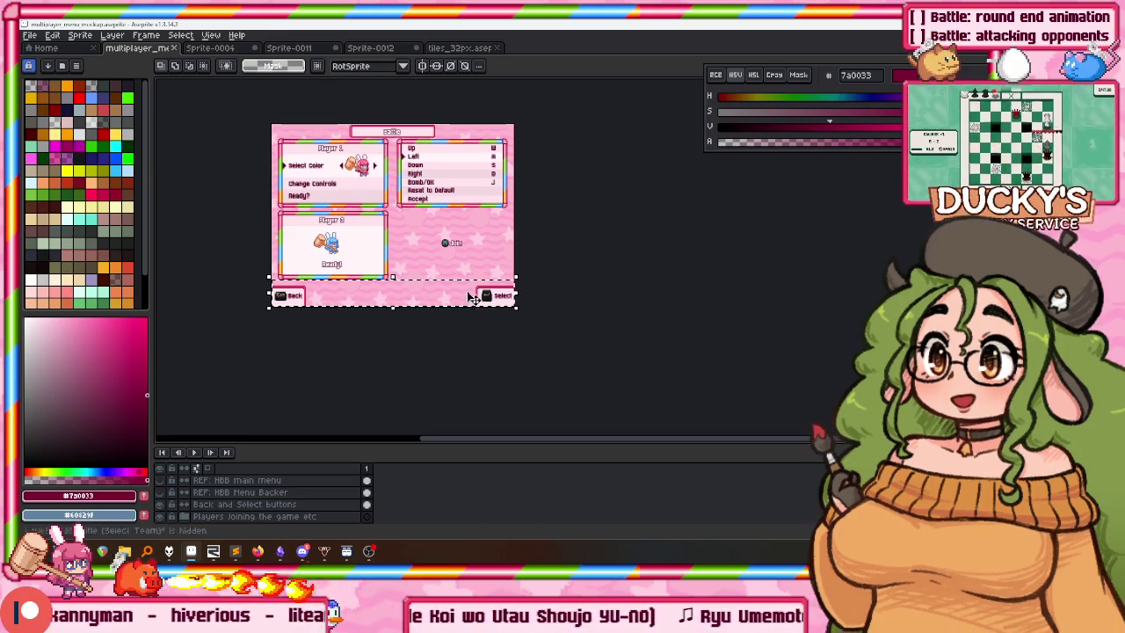
scroll(225, 509, "down", 3)
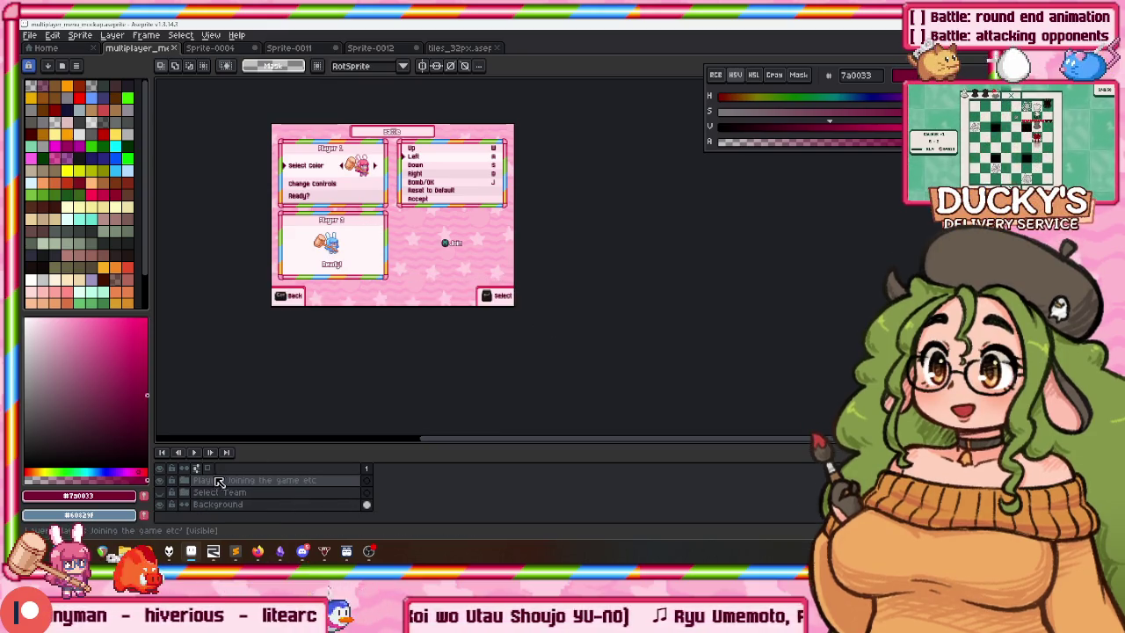
left_click(160, 493)
left_click(160, 480)
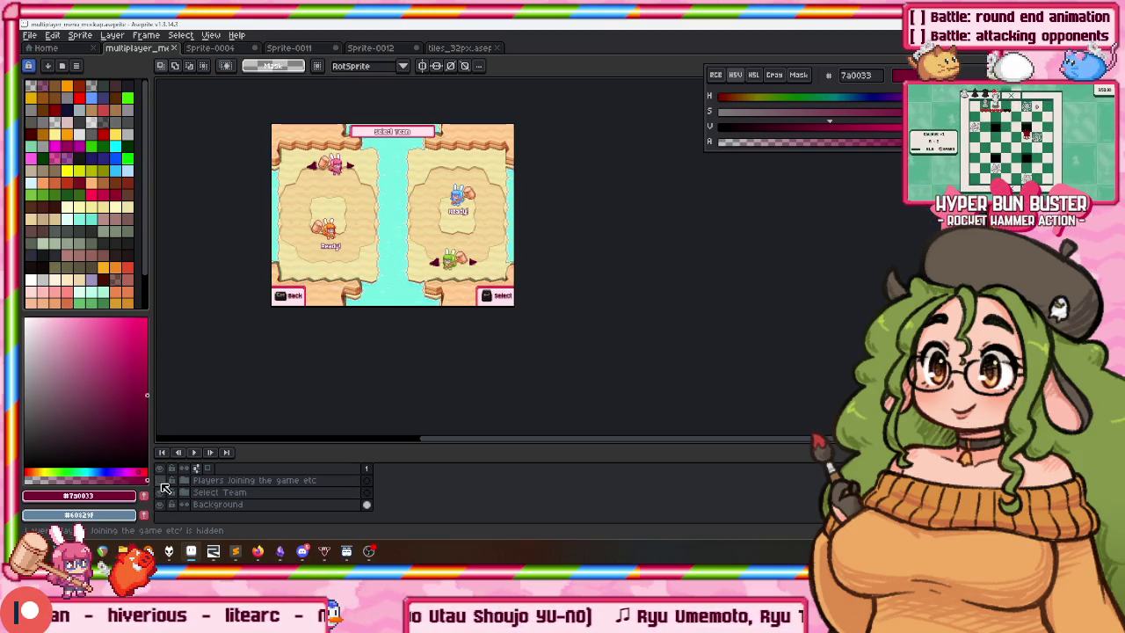
left_click(160, 481)
left_click(160, 492)
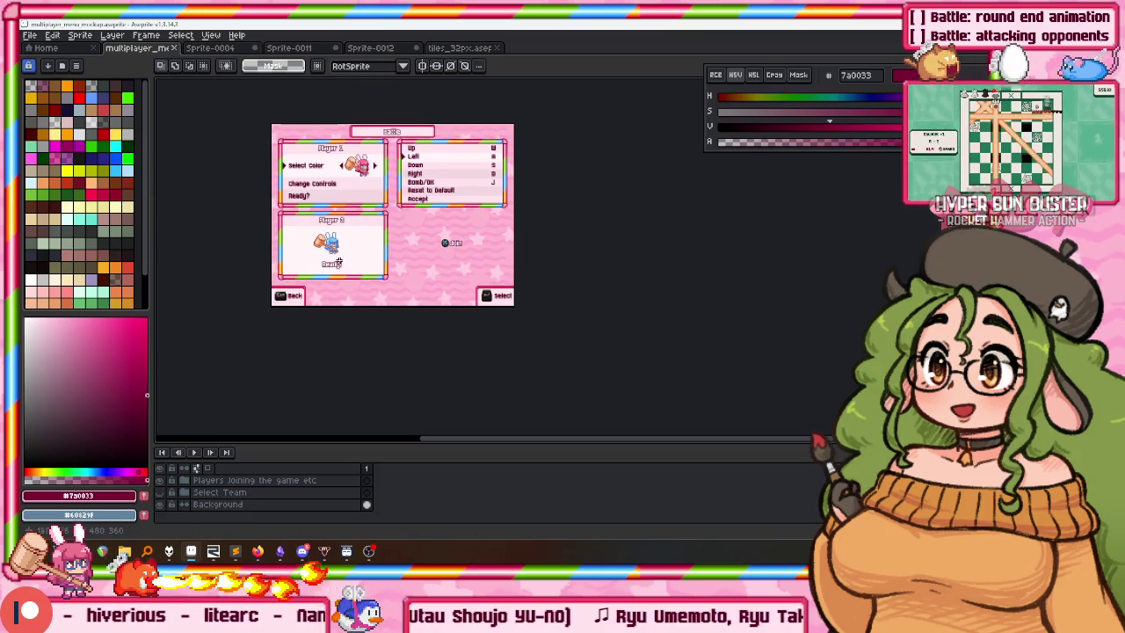
key("ctrl+s")
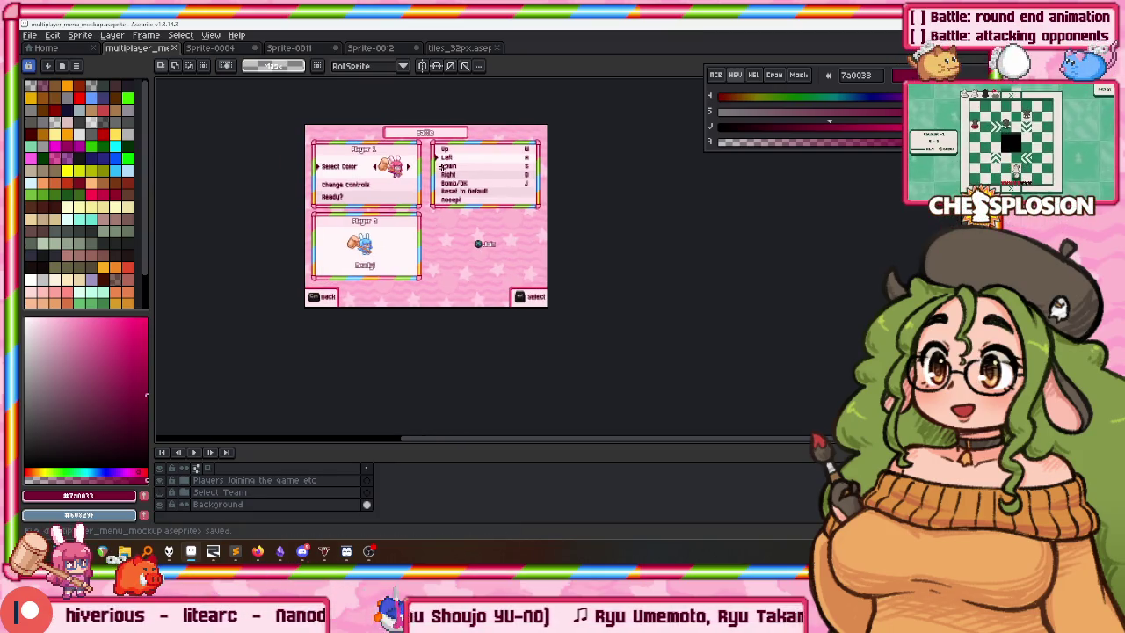